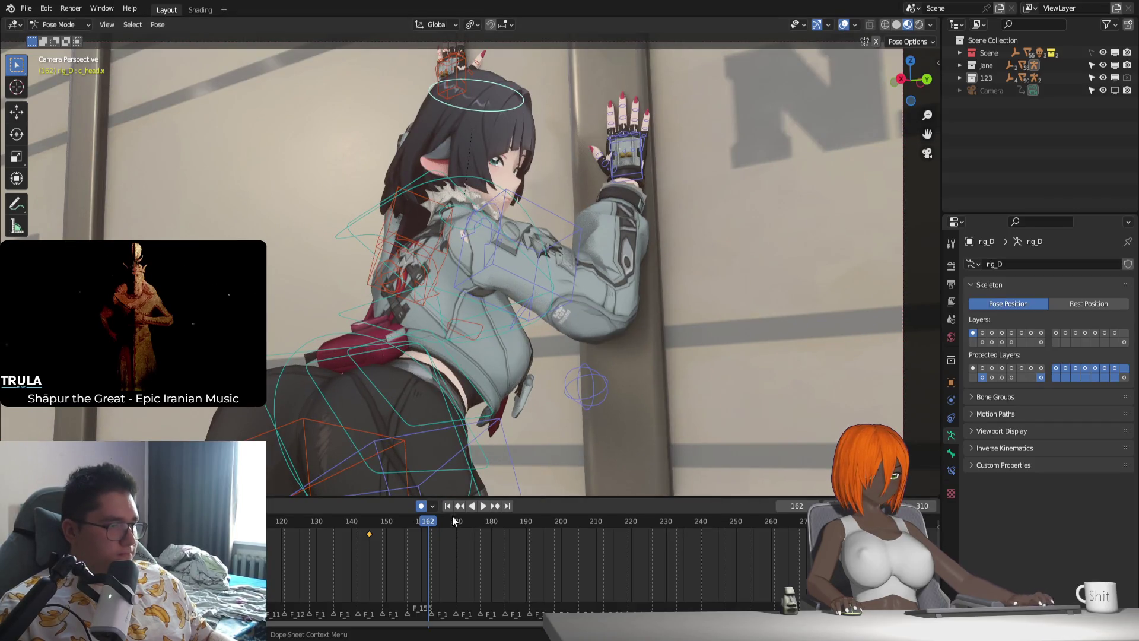
Preview the animation, then rotate the head bone at frame 190 to key it.
{"action": "key", "text": "space"}
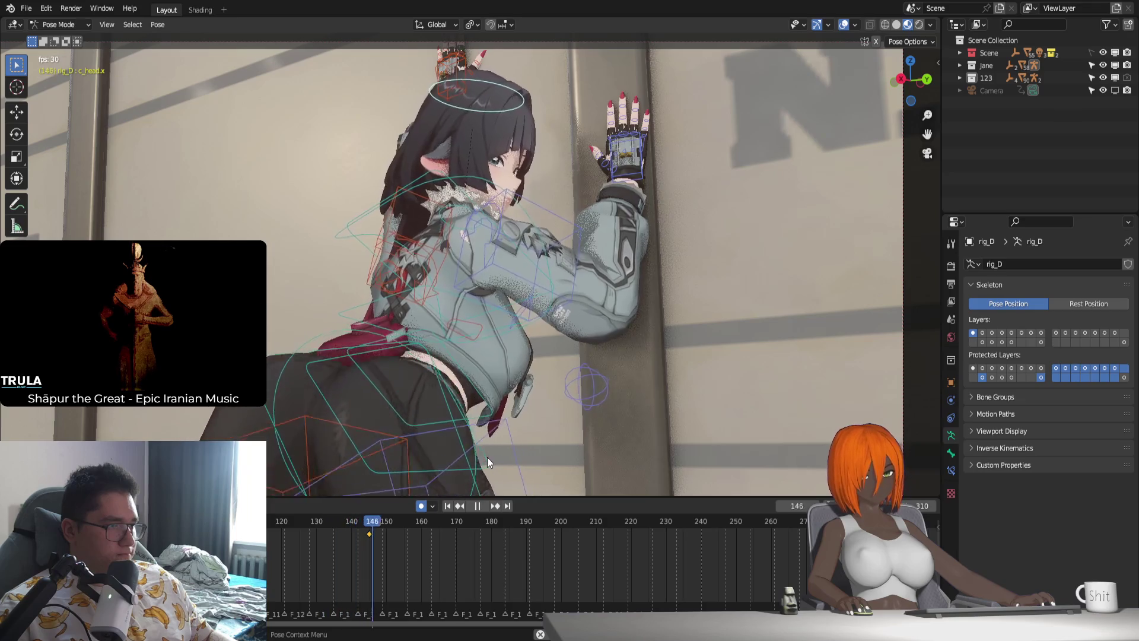
{"action": "left_click_drag", "start_coordinate": [511, 535], "coordinate": [533, 529]}
{"action": "key", "text": "r"}
{"action": "left_click", "coordinate": [638, 419]}
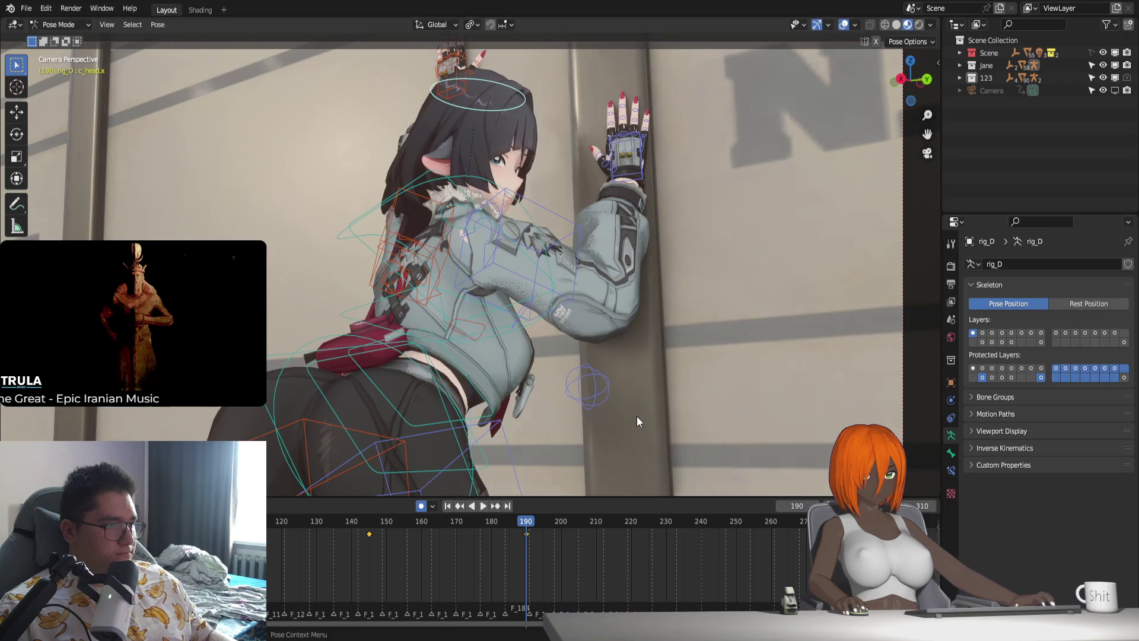
{"action": "left_click", "coordinate": [639, 414]}
{"action": "key", "text": "space"}
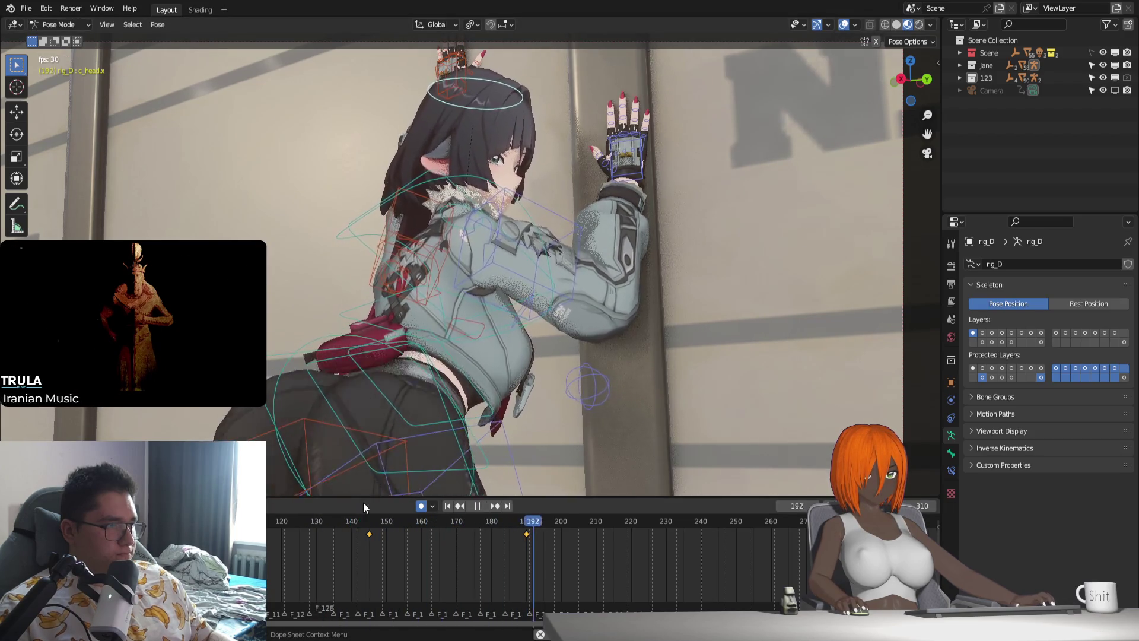
Rotate the head bone around its local X axis at frame 210 to key a new pose.
{"action": "key", "text": "space"}
{"action": "left_click_drag", "start_coordinate": [526, 523], "coordinate": [598, 541]}
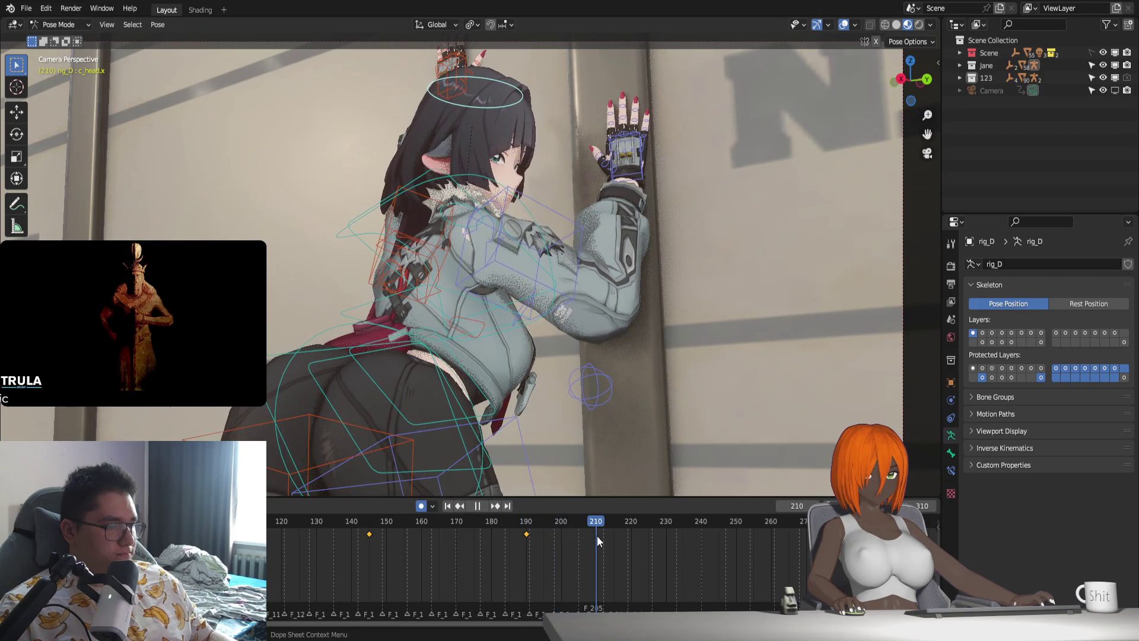
{"action": "key", "text": "r"}
{"action": "left_click", "coordinate": [652, 434]}
{"action": "key", "text": "r"}
{"action": "key", "text": "x"}
{"action": "key", "text": "x"}
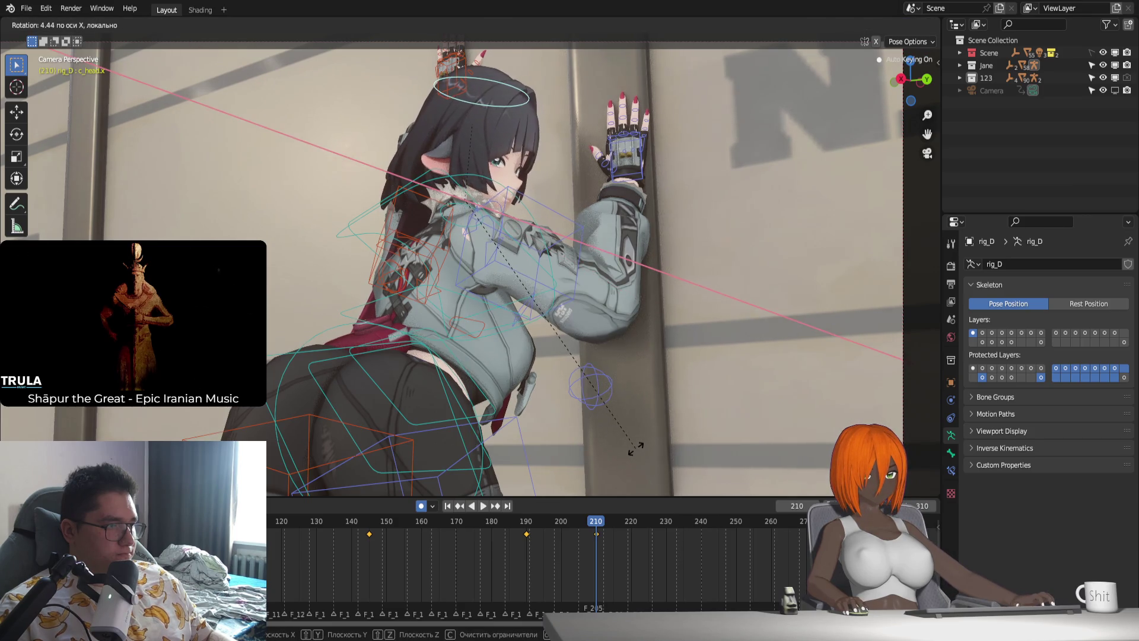
{"action": "left_click", "coordinate": [637, 449]}
{"action": "key", "text": "space"}
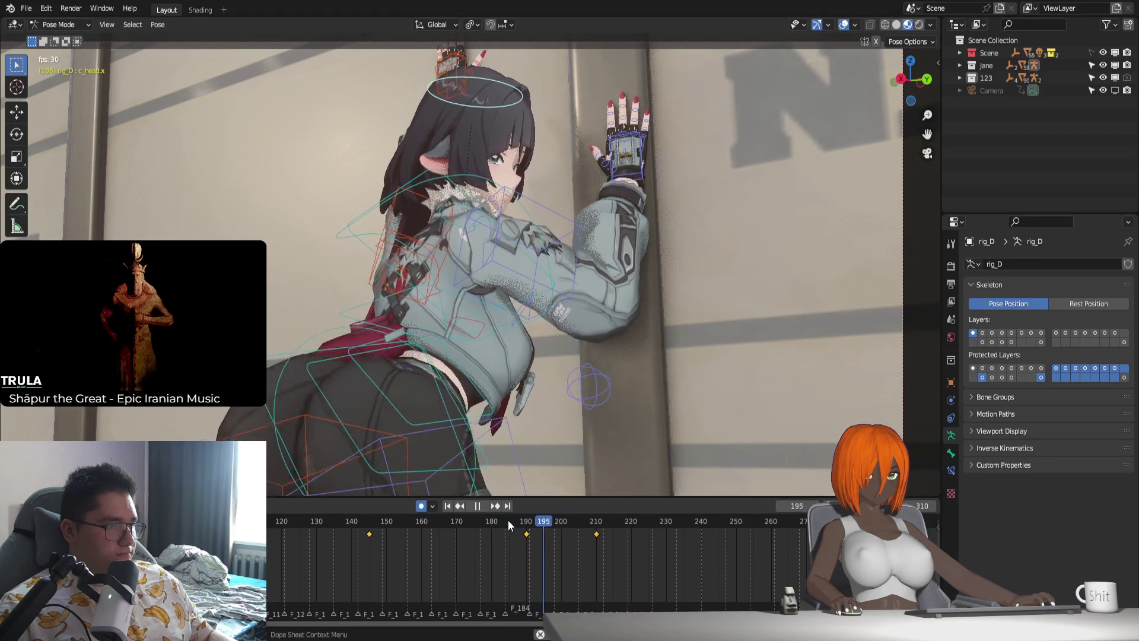
Rotate the head bone on X, then global Z, to key frame 225, and replay.
{"action": "left_click_drag", "start_coordinate": [549, 528], "coordinate": [647, 544]}
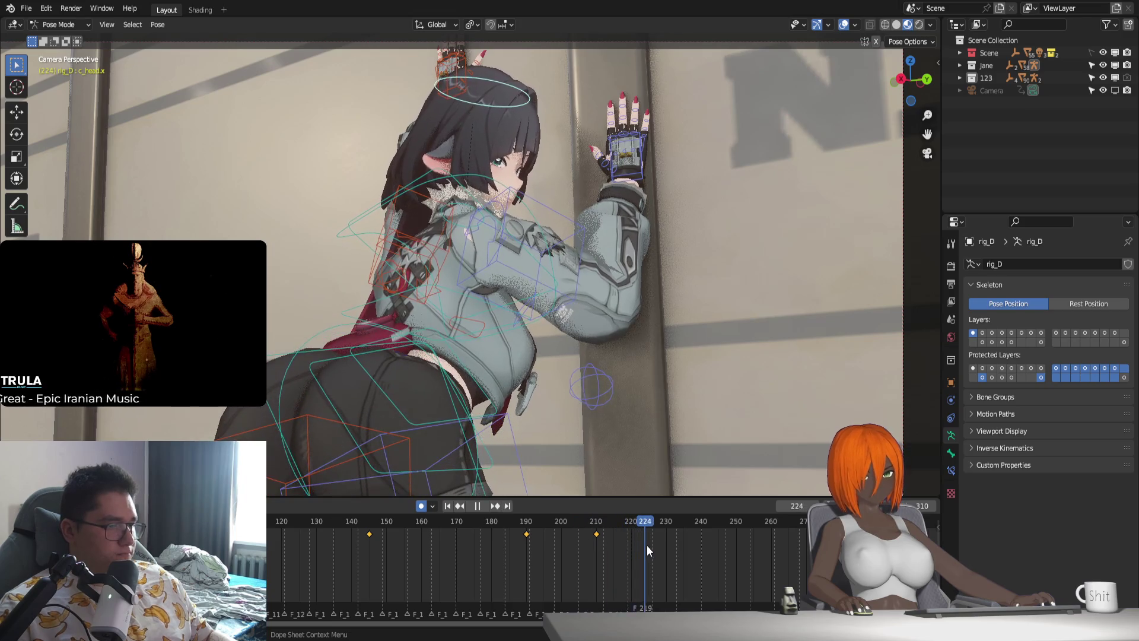
{"action": "key", "text": "r"}
{"action": "key", "text": "x"}
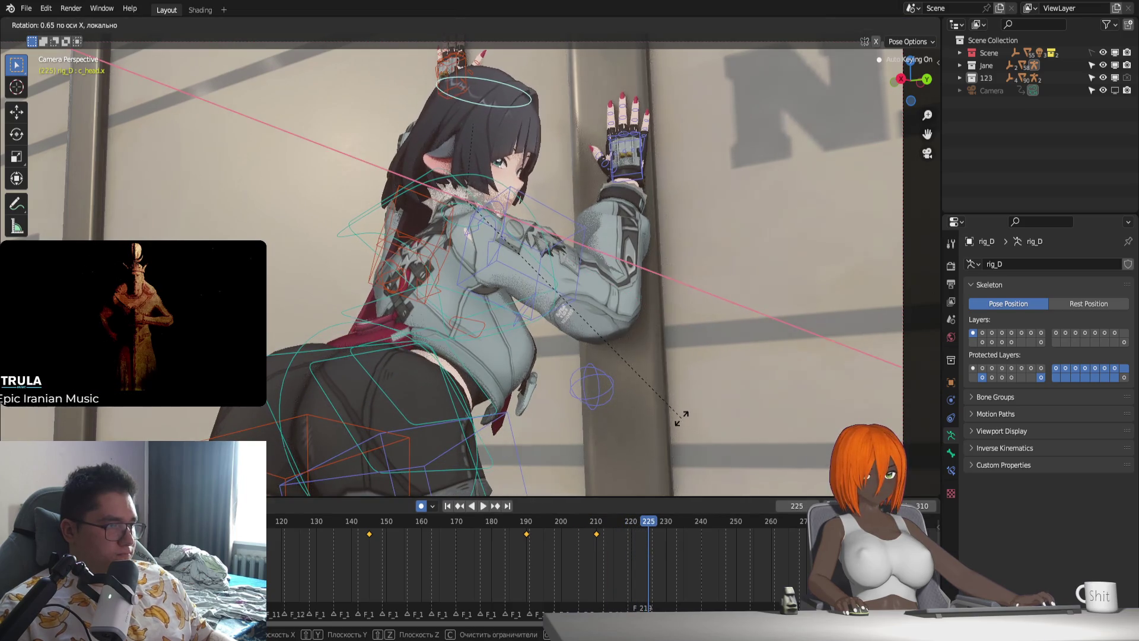
{"action": "key", "text": "z"}
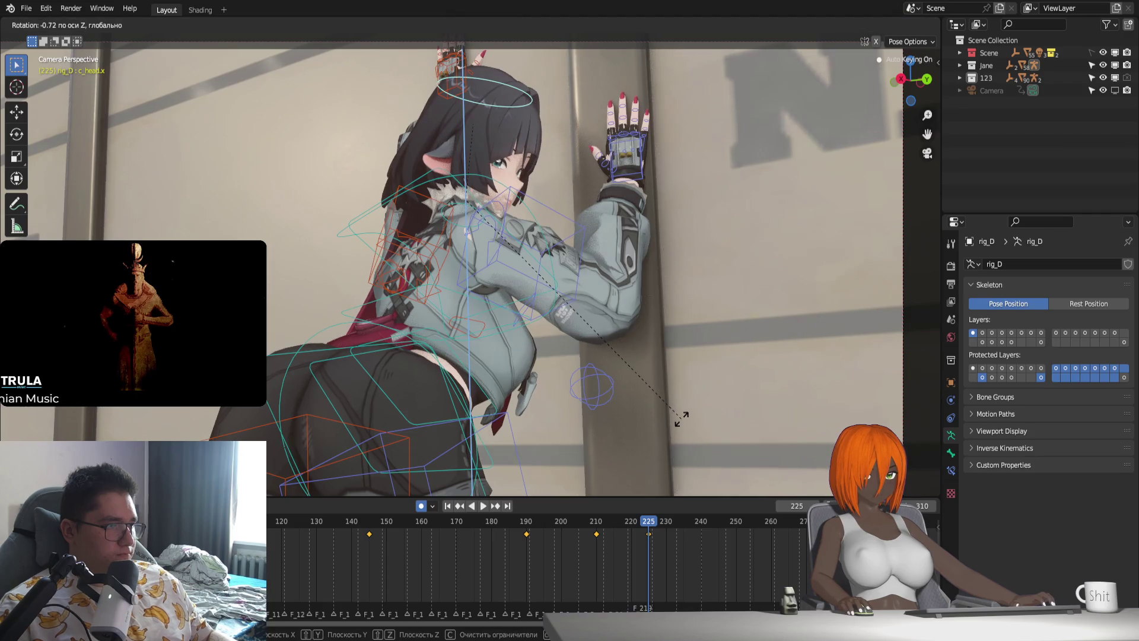
{"action": "left_click", "coordinate": [681, 418]}
{"action": "key", "text": "space"}
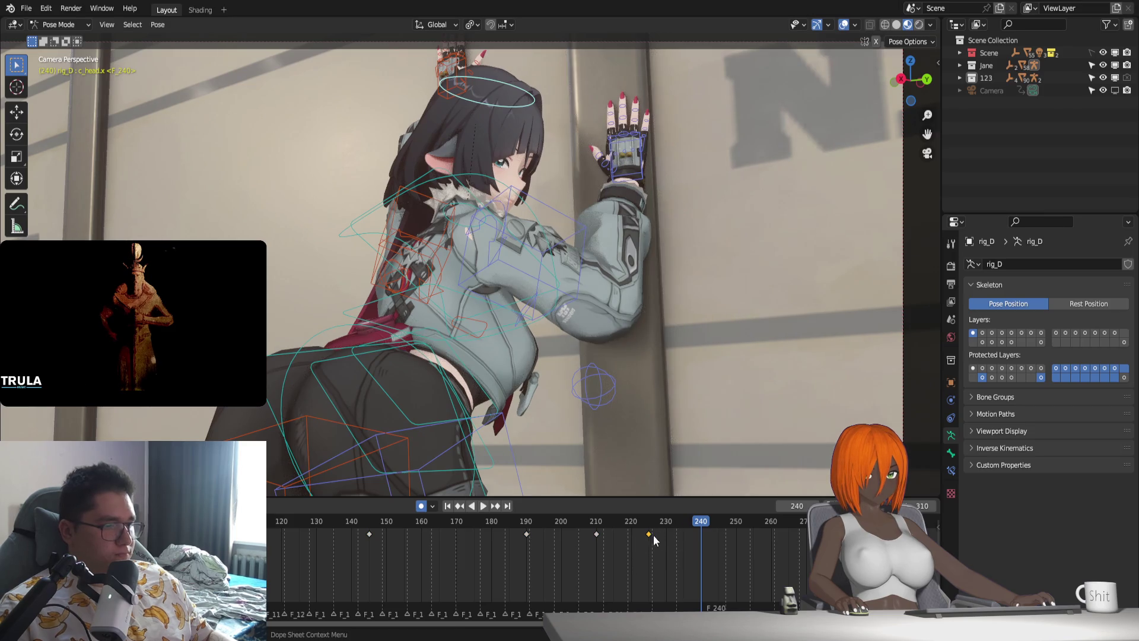
Move the frame-225 key to frame 240 and rotate the head on global Z there.
{"action": "left_click", "coordinate": [650, 534]}
{"action": "key", "text": "g"}
{"action": "key", "text": "r"}
{"action": "key", "text": "x"}
{"action": "key", "text": "x"}
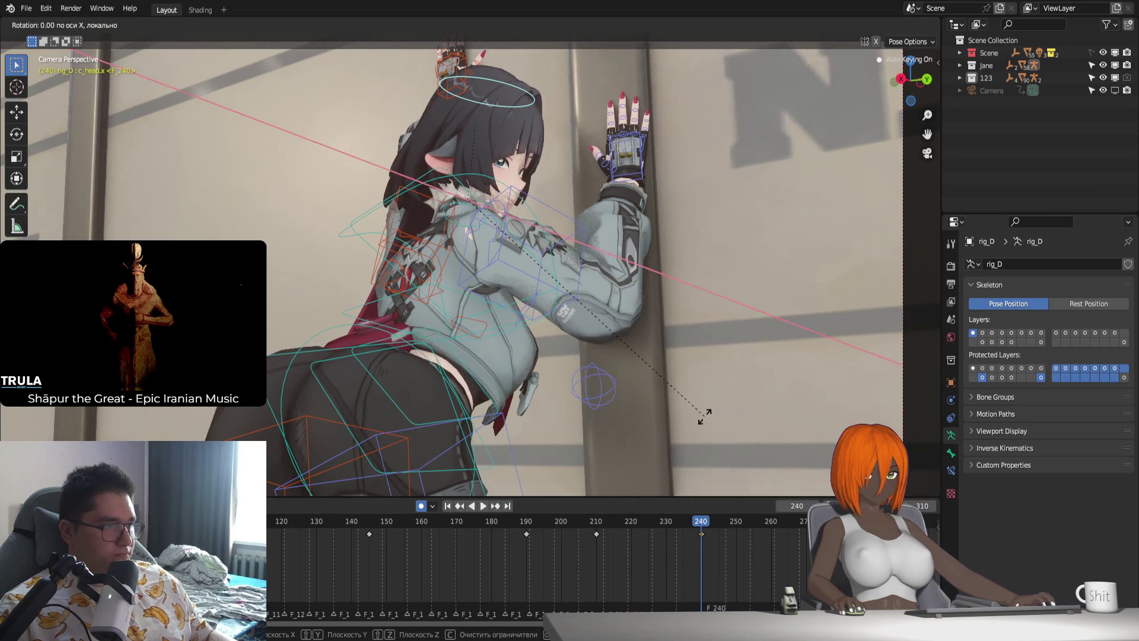
{"action": "key", "text": "z"}
{"action": "key", "text": "z"}
{"action": "key", "text": "z"}
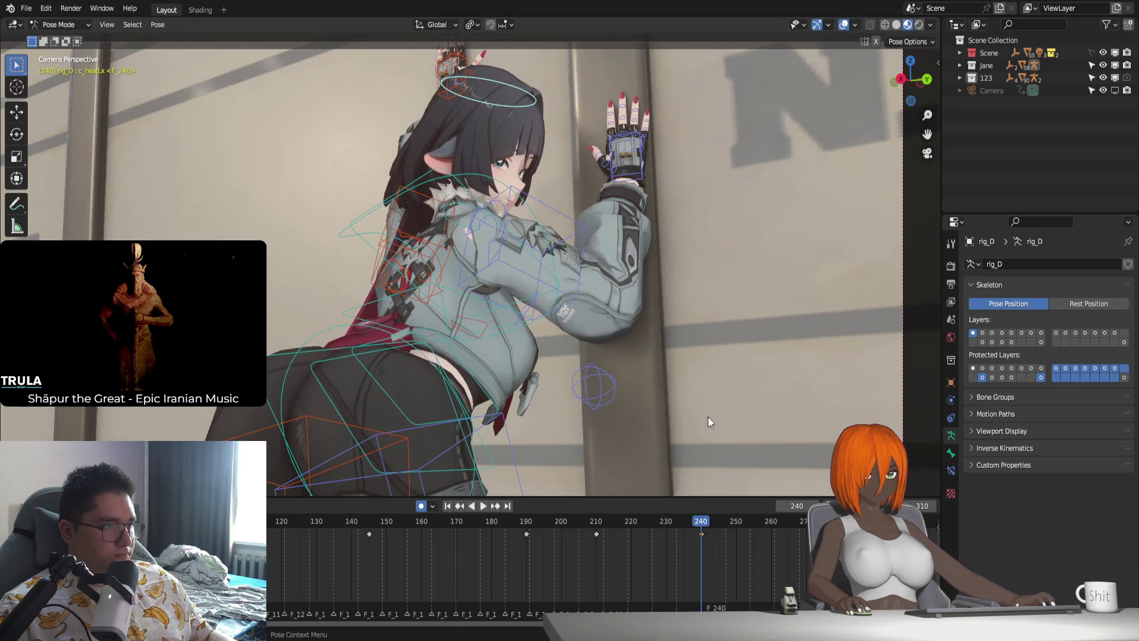
{"action": "left_click", "coordinate": [714, 413]}
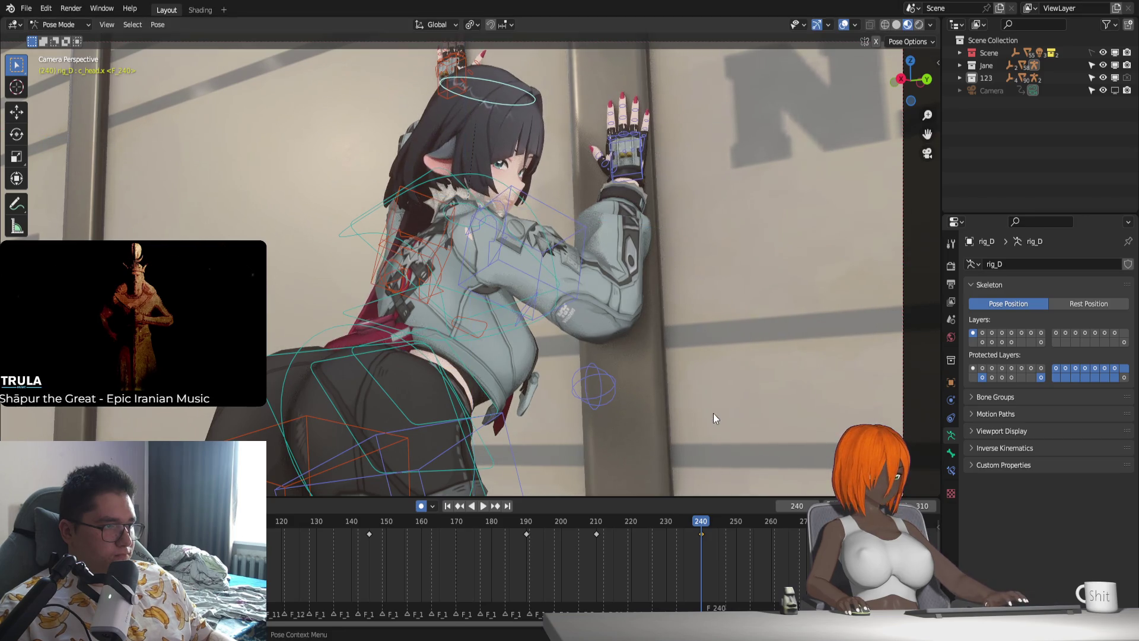
Replay from frame 191, bring frames up to 310 into view, and stop at frame 241.
{"action": "left_click", "coordinate": [537, 522]}
{"action": "key", "text": "space"}
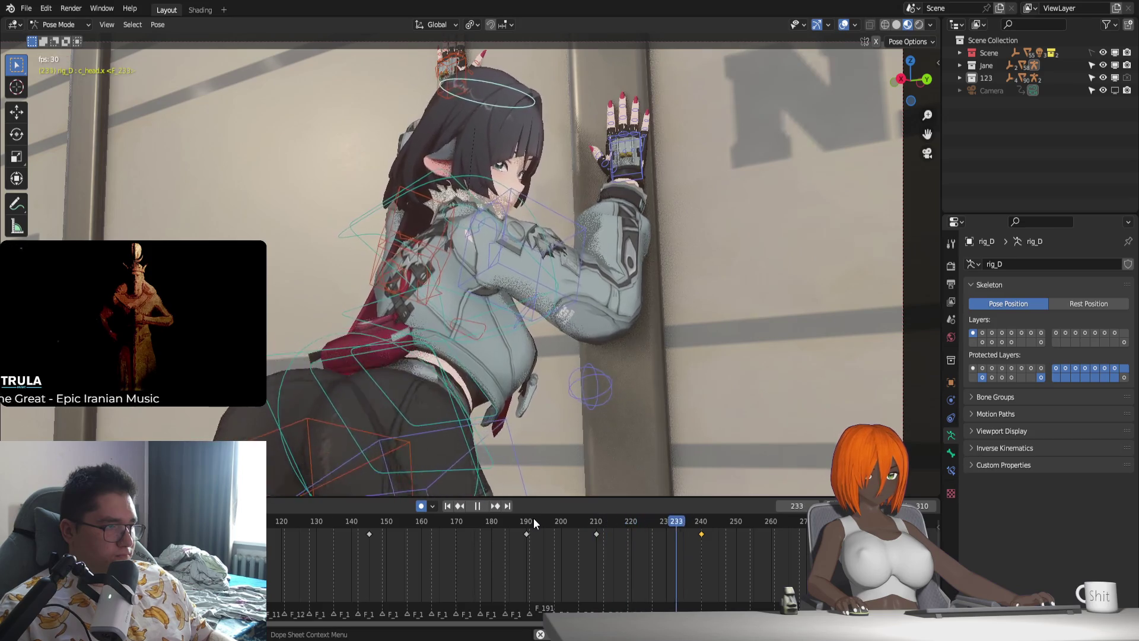
{"action": "key", "text": "space"}
{"action": "middle_click_drag", "start_coordinate": [757, 593], "coordinate": [588, 592]}
{"action": "left_click", "coordinate": [534, 522]}
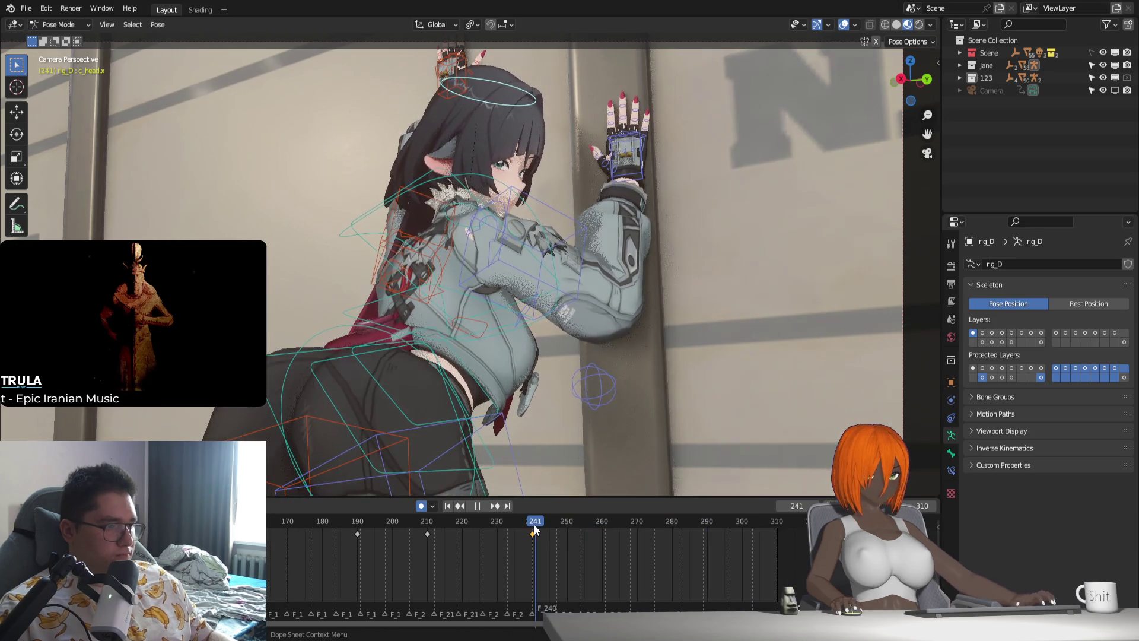
Rotate the head bone on X, then global Z, to key frame 245.
{"action": "key", "text": "space"}
{"action": "mouse_move", "coordinate": [574, 546]}
{"action": "left_mouse_down"}
{"action": "mouse_move", "coordinate": [624, 543]}
{"action": "mouse_move", "coordinate": [536, 539]}
{"action": "mouse_move", "coordinate": [550, 546]}
{"action": "left_mouse_up"}
{"action": "key", "text": "x"}
{"action": "key", "text": "x"}
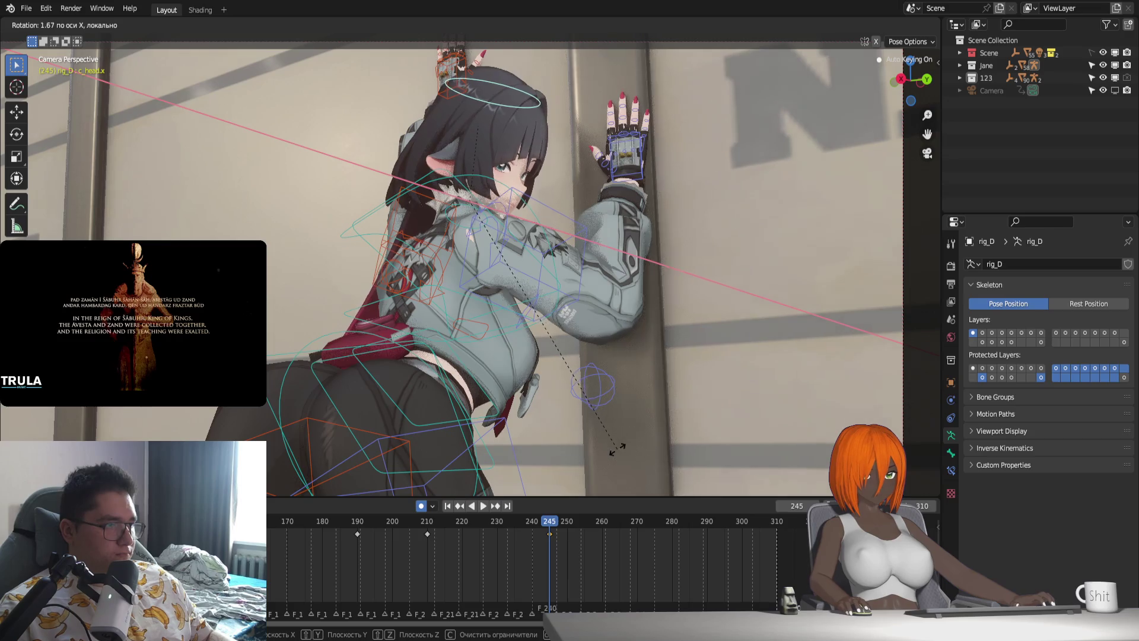
{"action": "key", "text": "z"}
{"action": "left_click", "coordinate": [618, 446]}
Replay the new key and shift the frame-245 keyframe later to about frame 255.
{"action": "left_click", "coordinate": [354, 516]}
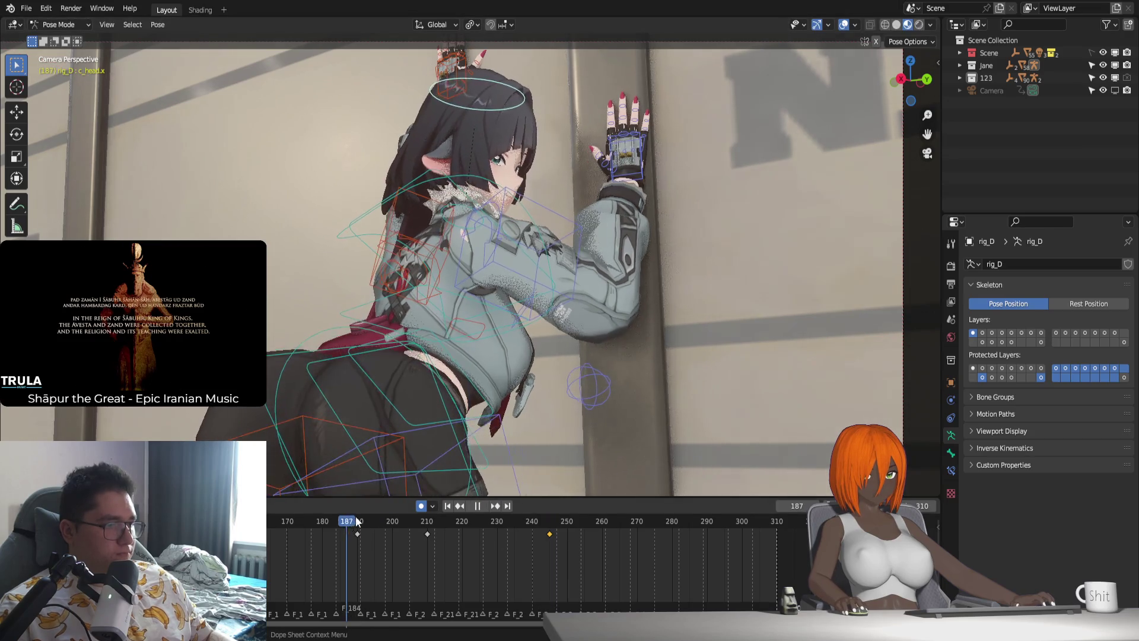
{"action": "key", "text": "space"}
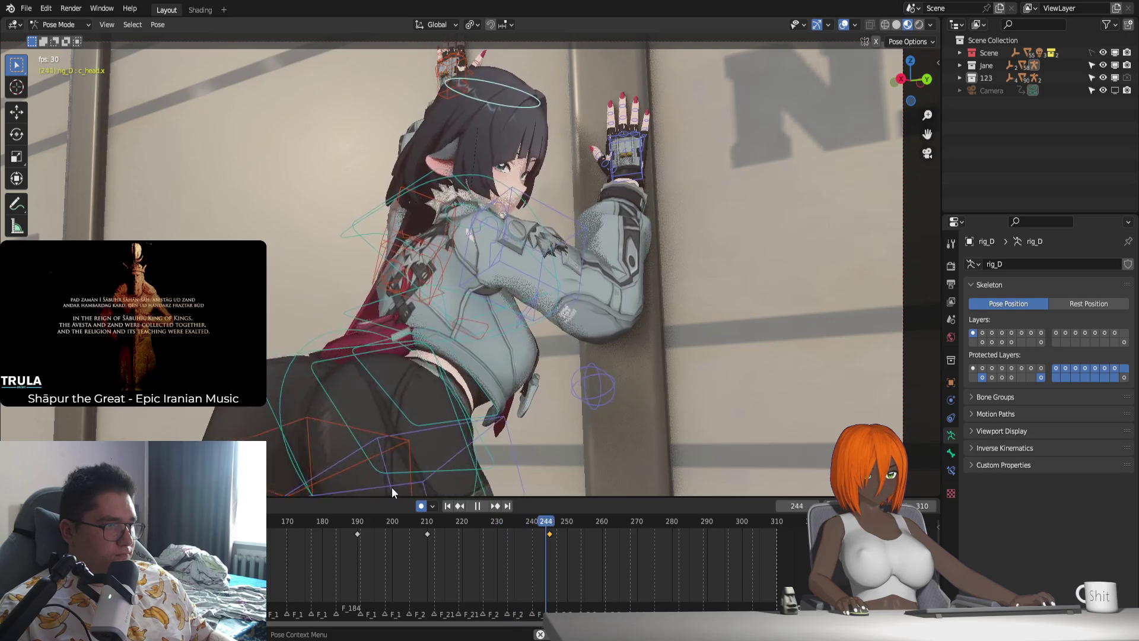
{"action": "key", "text": "space"}
{"action": "left_click", "coordinate": [551, 522]}
{"action": "key", "text": "space"}
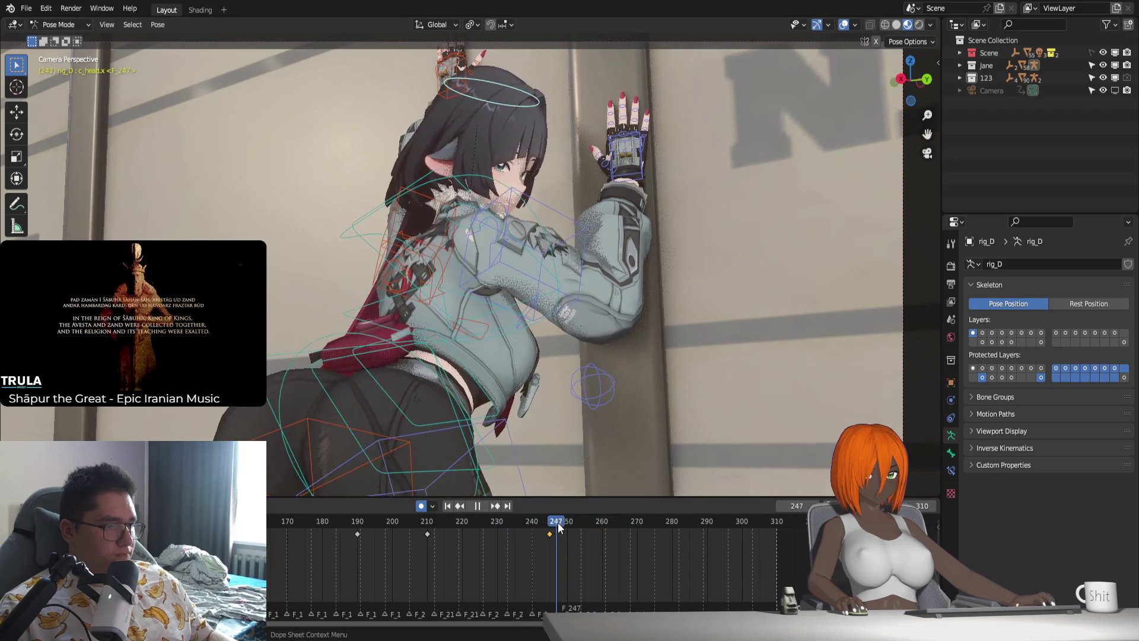
{"action": "left_click_drag", "start_coordinate": [602, 538], "coordinate": [587, 544]}
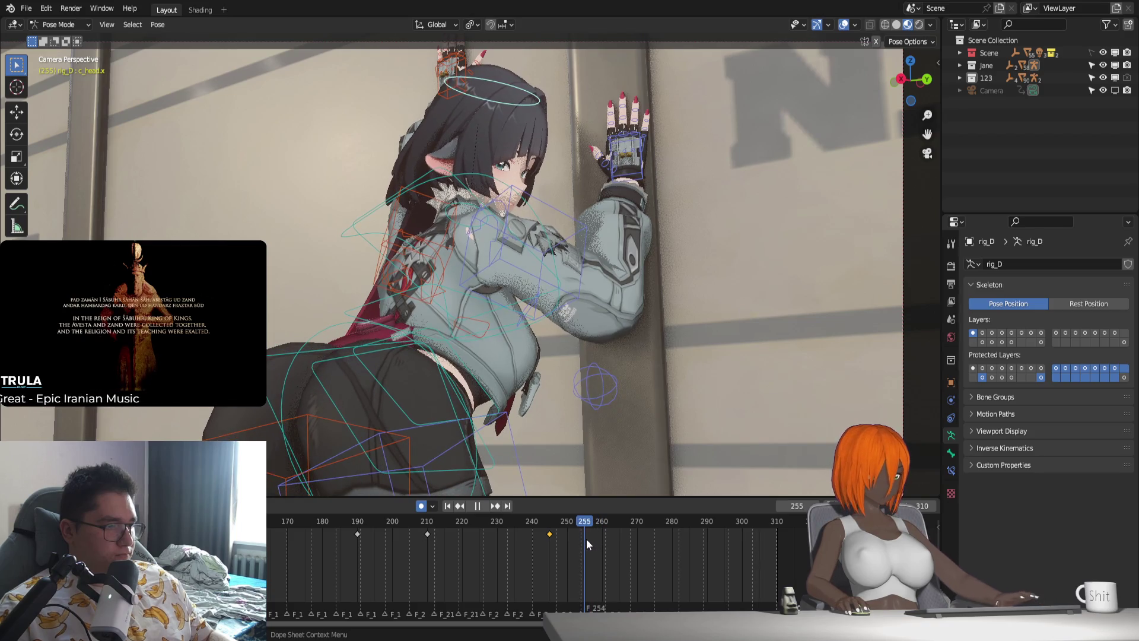
{"action": "key", "text": "g"}
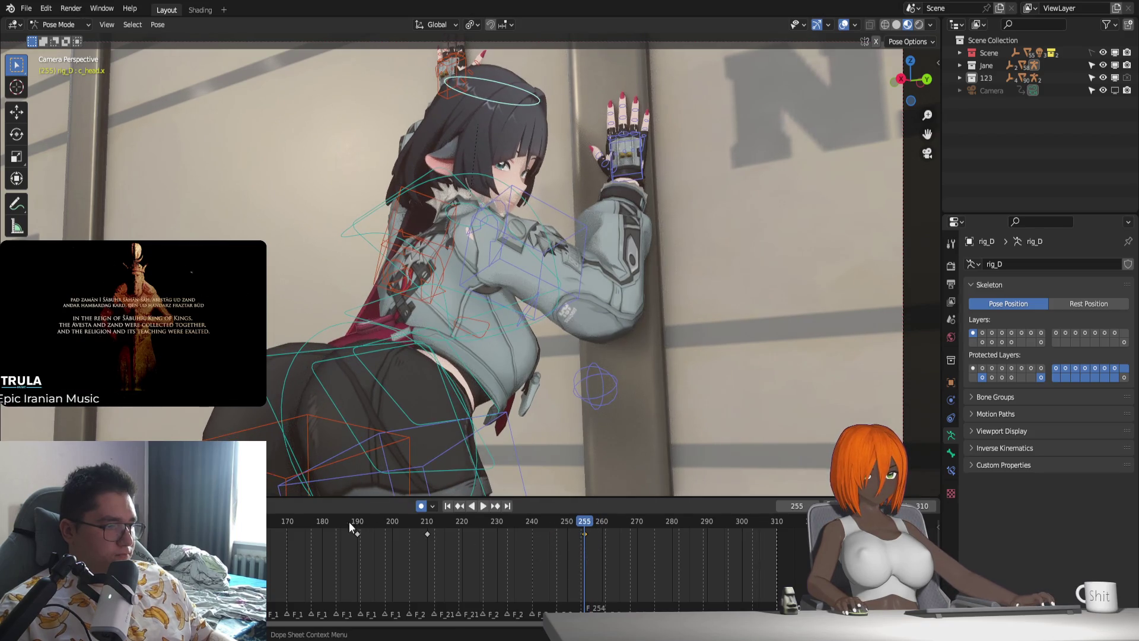
{"action": "left_click", "coordinate": [349, 522]}
{"action": "key", "text": "space"}
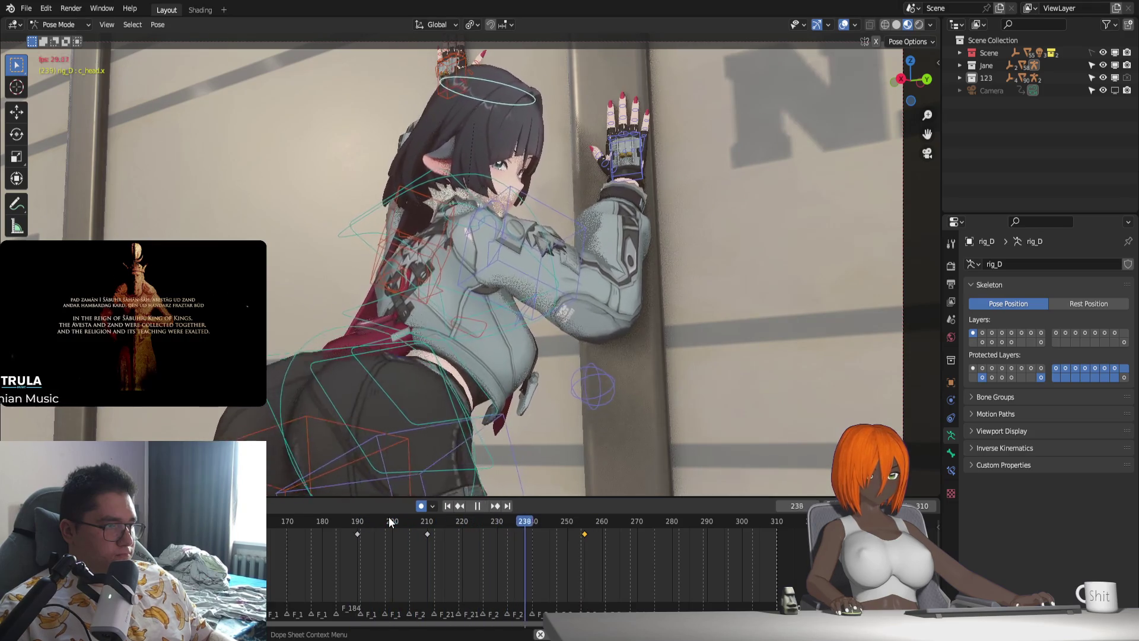
At frame 270, rotate the head bone on X, then global Z, to key a new pose, and replay.
{"action": "left_click", "coordinate": [585, 521]}
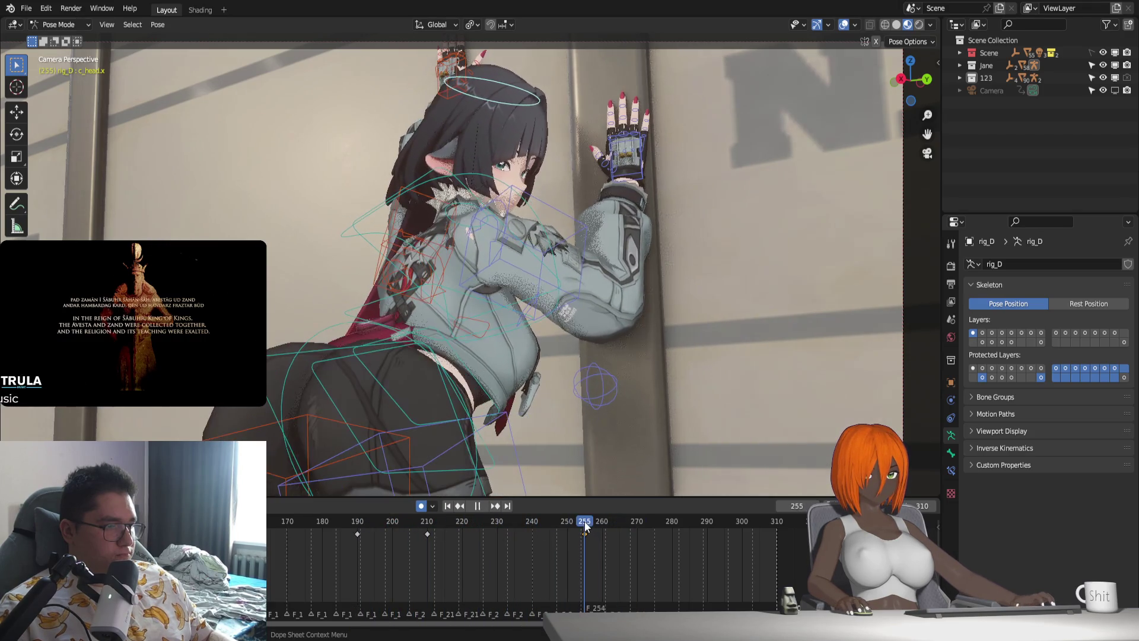
{"action": "left_click_drag", "start_coordinate": [585, 521], "coordinate": [636, 543]}
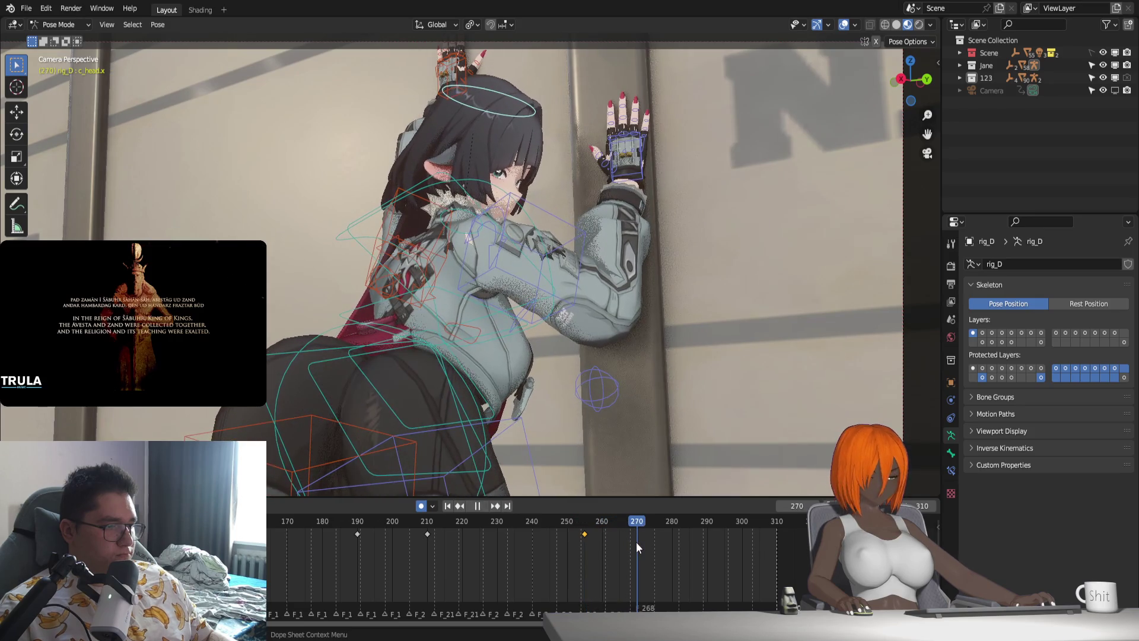
{"action": "key", "text": "r"}
{"action": "key", "text": "z"}
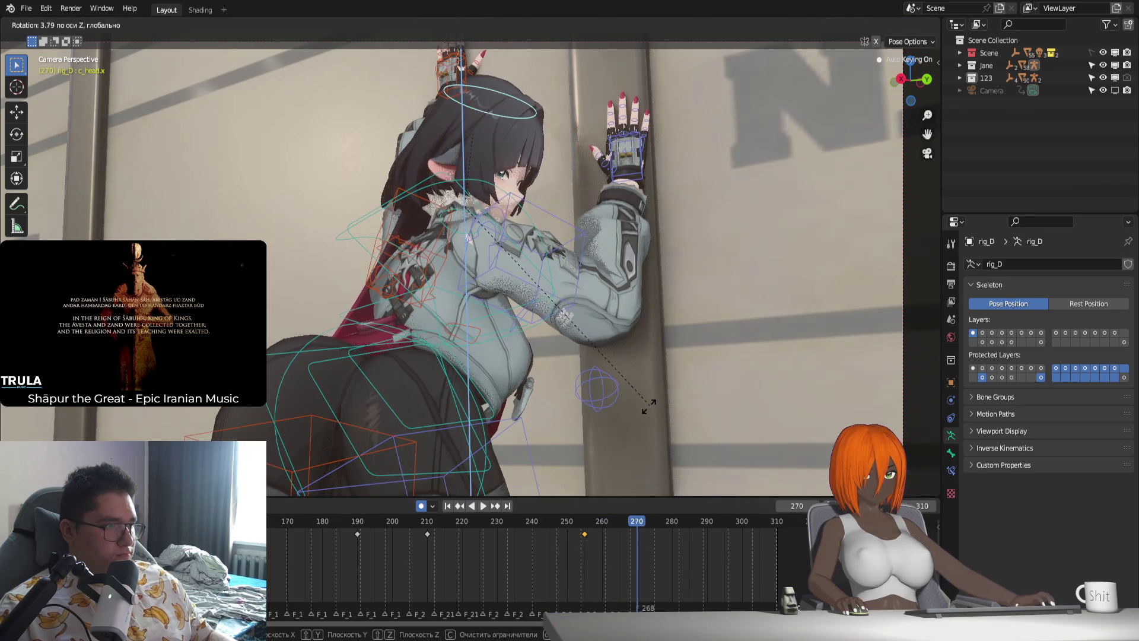
{"action": "key", "text": "x"}
{"action": "key", "text": "x"}
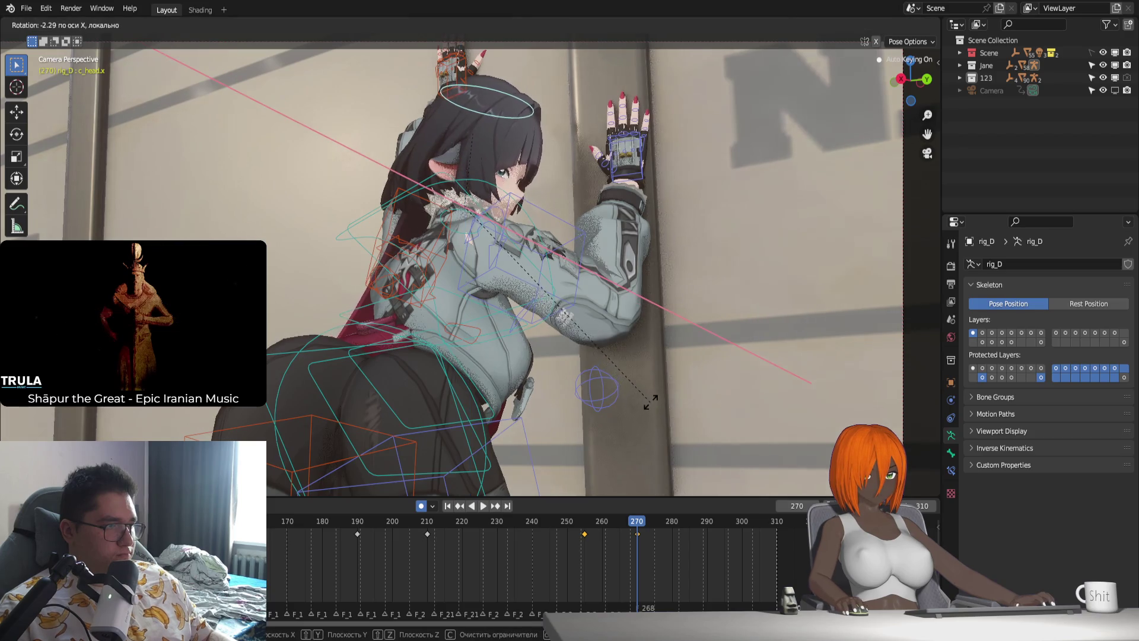
{"action": "key", "text": "z"}
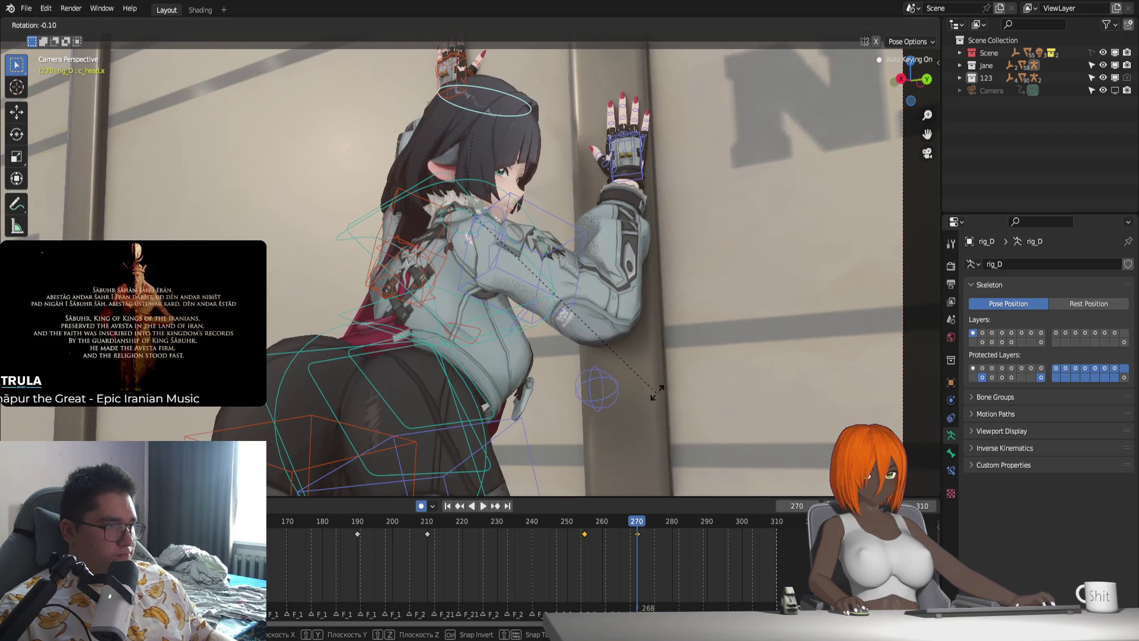
{"action": "left_click", "coordinate": [660, 386]}
{"action": "key", "text": "space"}
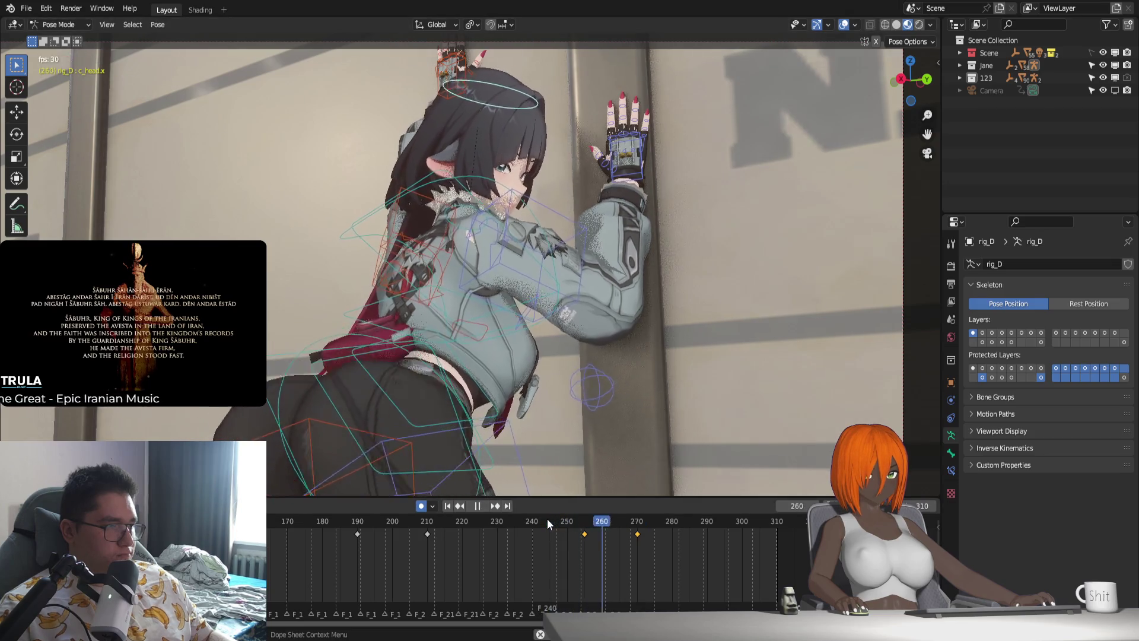
{"action": "mouse_move", "coordinate": [582, 521]}
{"action": "left_mouse_down"}
{"action": "mouse_move", "coordinate": [654, 545]}
{"action": "mouse_move", "coordinate": [582, 542]}
{"action": "mouse_move", "coordinate": [635, 542]}
{"action": "mouse_move", "coordinate": [640, 526]}
{"action": "mouse_move", "coordinate": [657, 523]}
{"action": "left_mouse_up"}
Rotate the head bone on X, then global Z, to key a new pose, and review playback.
{"action": "key", "text": "r"}
{"action": "key", "text": "x"}
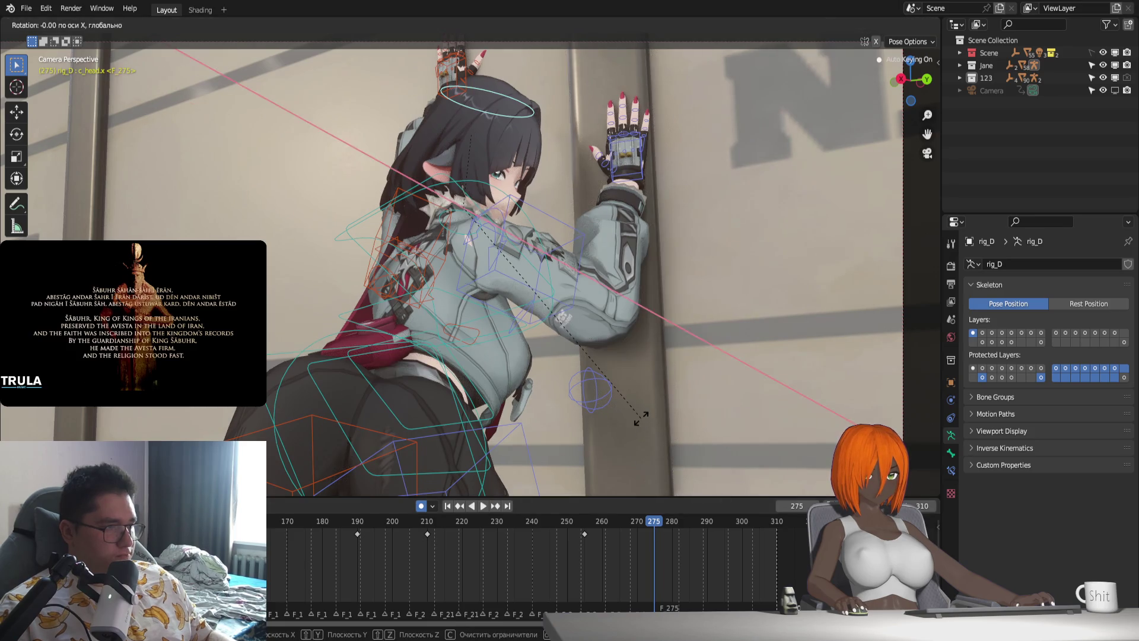
{"action": "key", "text": "z"}
{"action": "key", "text": "z"}
{"action": "key", "text": "z"}
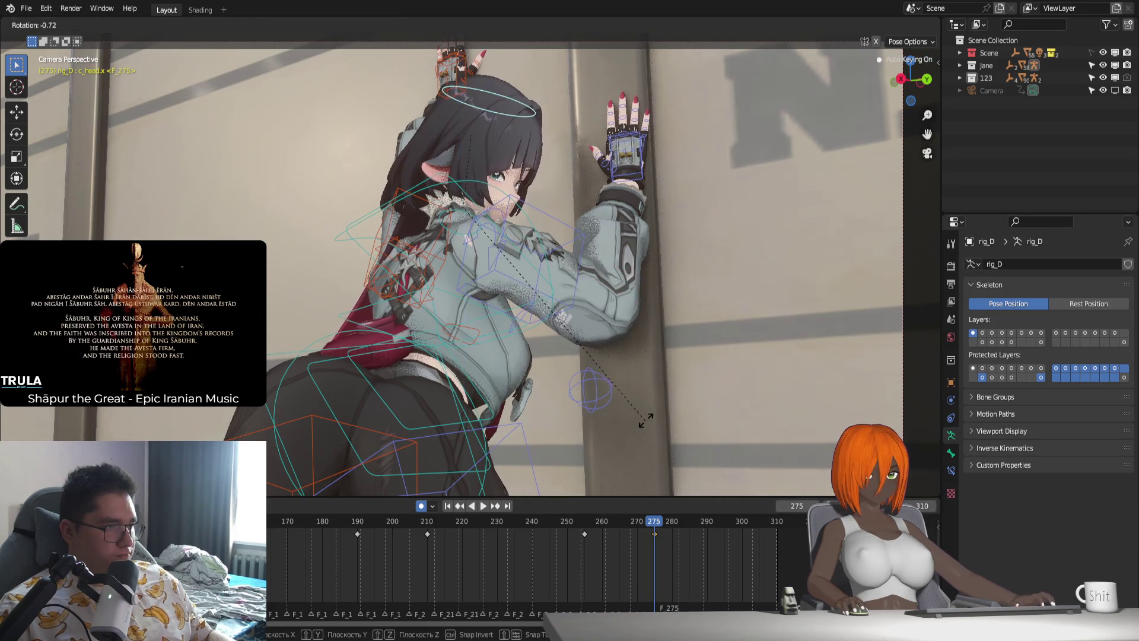
{"action": "left_click", "coordinate": [645, 420]}
{"action": "key", "text": "space"}
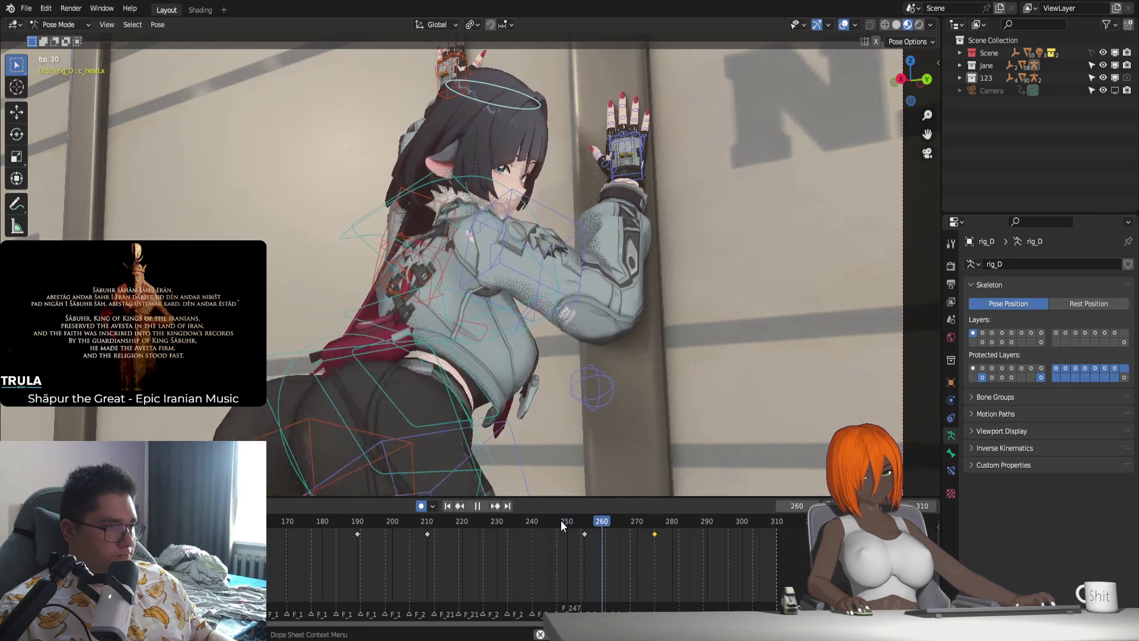
{"action": "key", "text": "Escape"}
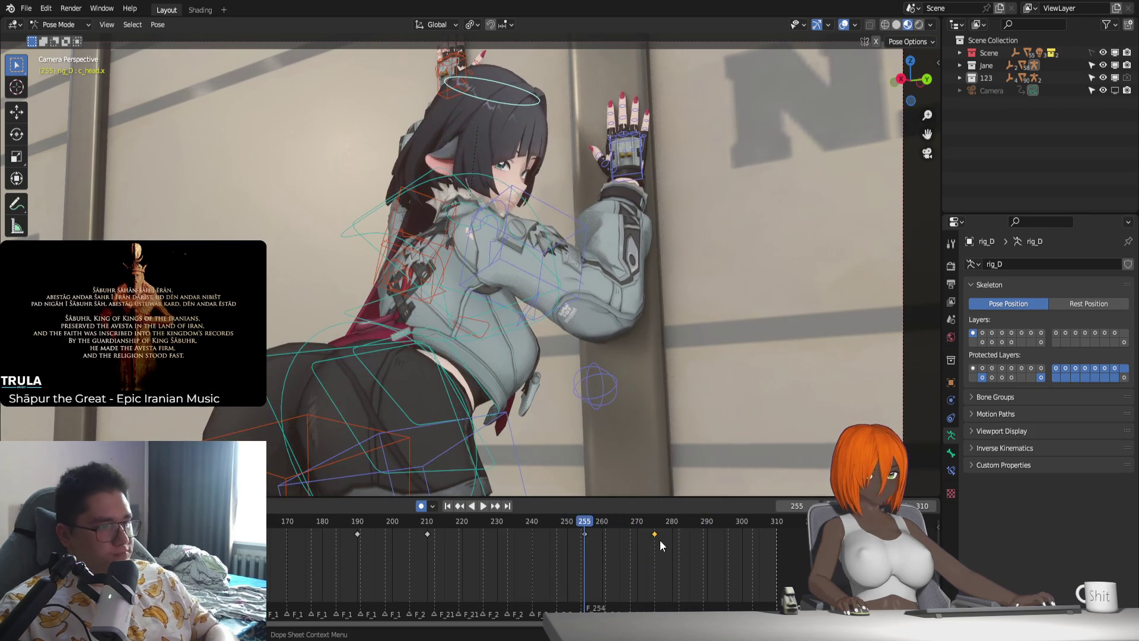
At frame 275, rotate the head bone around its local Z axis to key the pose.
{"action": "left_click", "coordinate": [654, 527]}
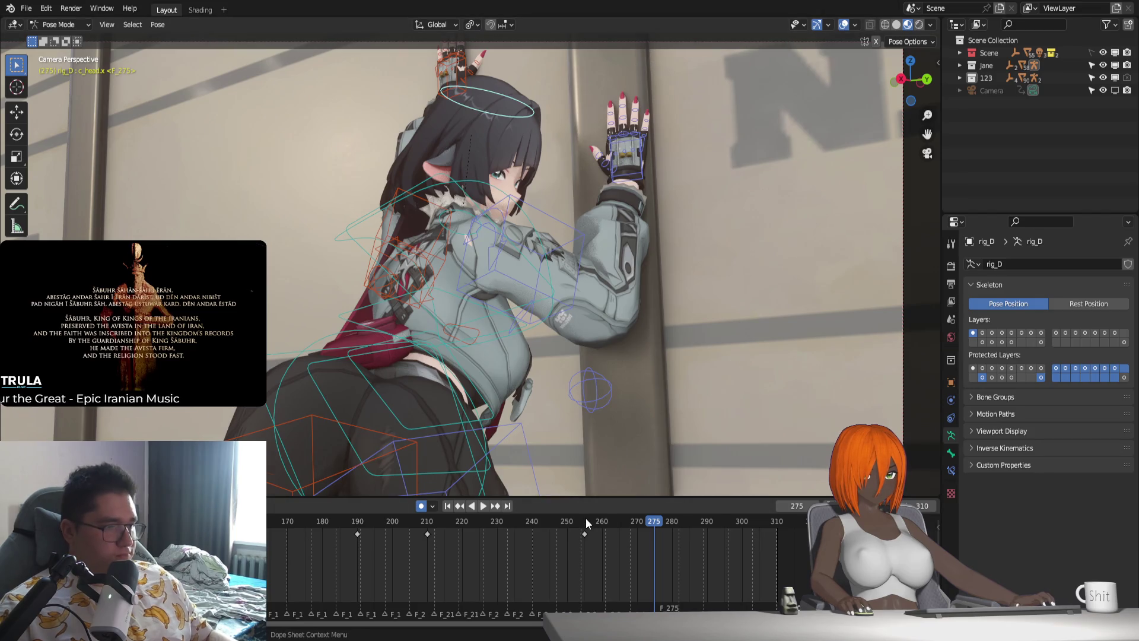
{"action": "key", "text": "space"}
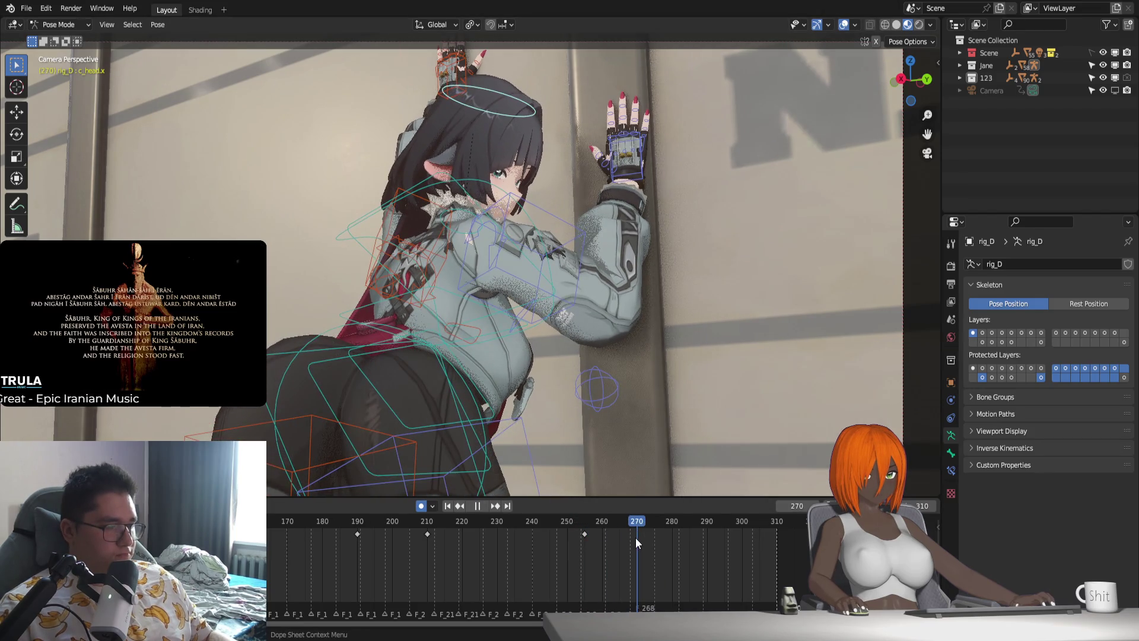
{"action": "key", "text": "Escape"}
{"action": "key", "text": "r"}
{"action": "key", "text": "z"}
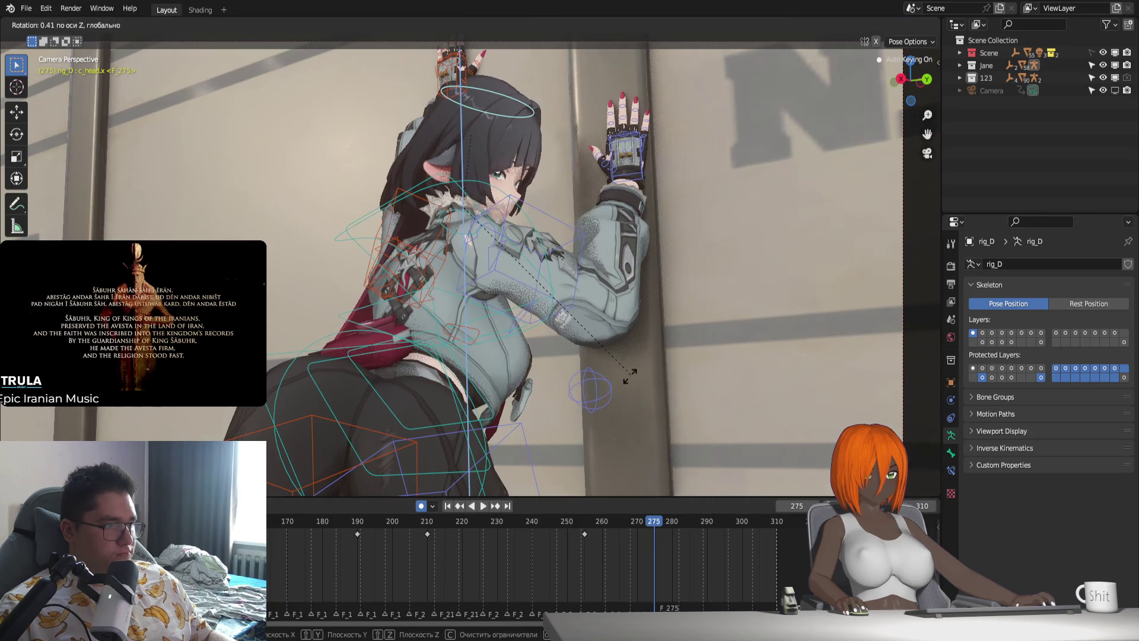
{"action": "key", "text": "x"}
{"action": "key", "text": "x"}
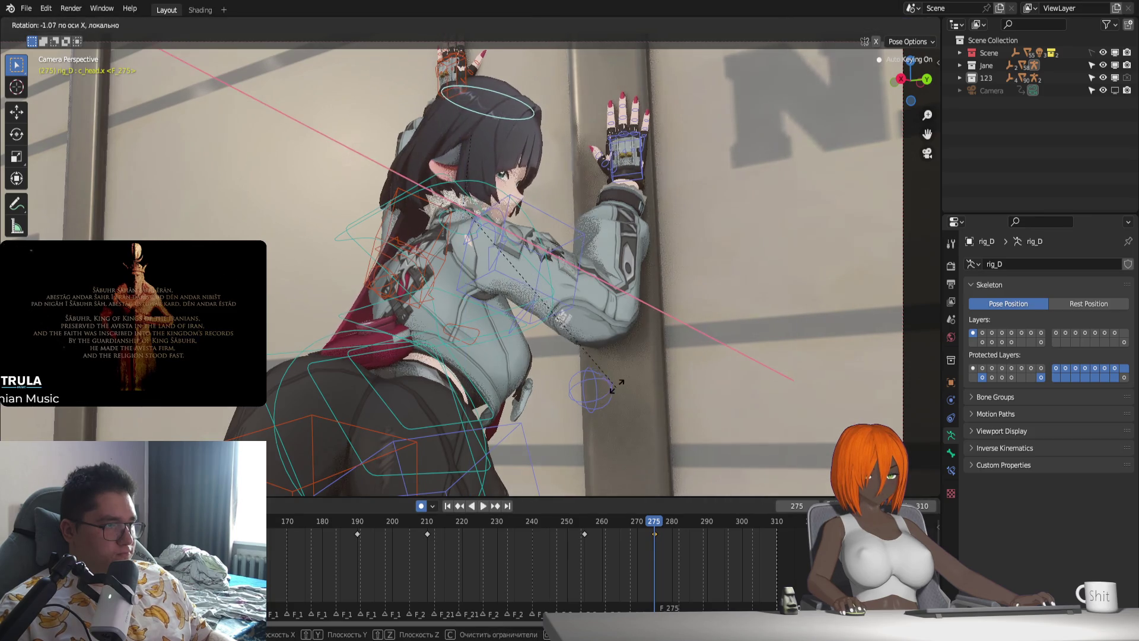
{"action": "key", "text": "z"}
{"action": "key", "text": "z"}
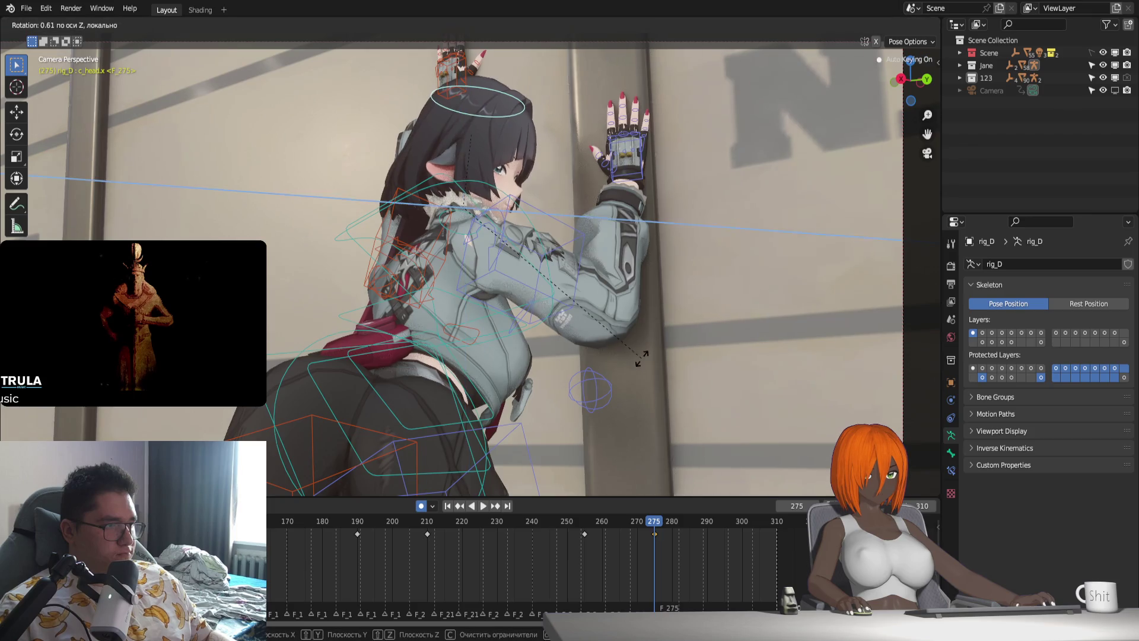
{"action": "left_click", "coordinate": [649, 349]}
Review from frame 255 and place the selected keyframe at frame 270.
{"action": "left_click", "coordinate": [579, 520]}
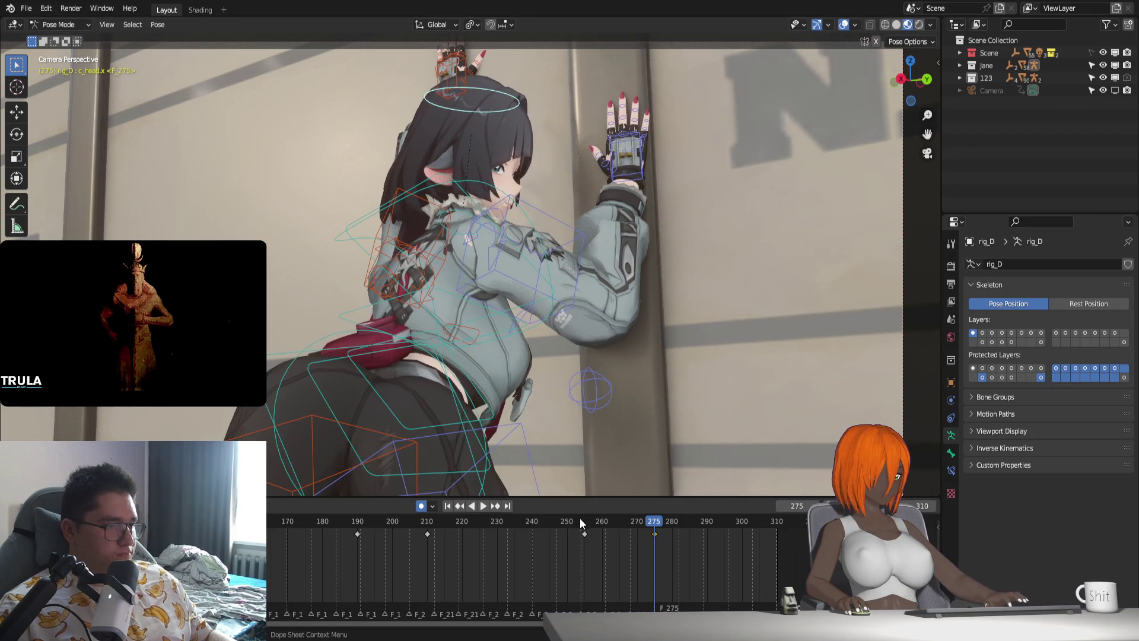
{"action": "key", "text": "space"}
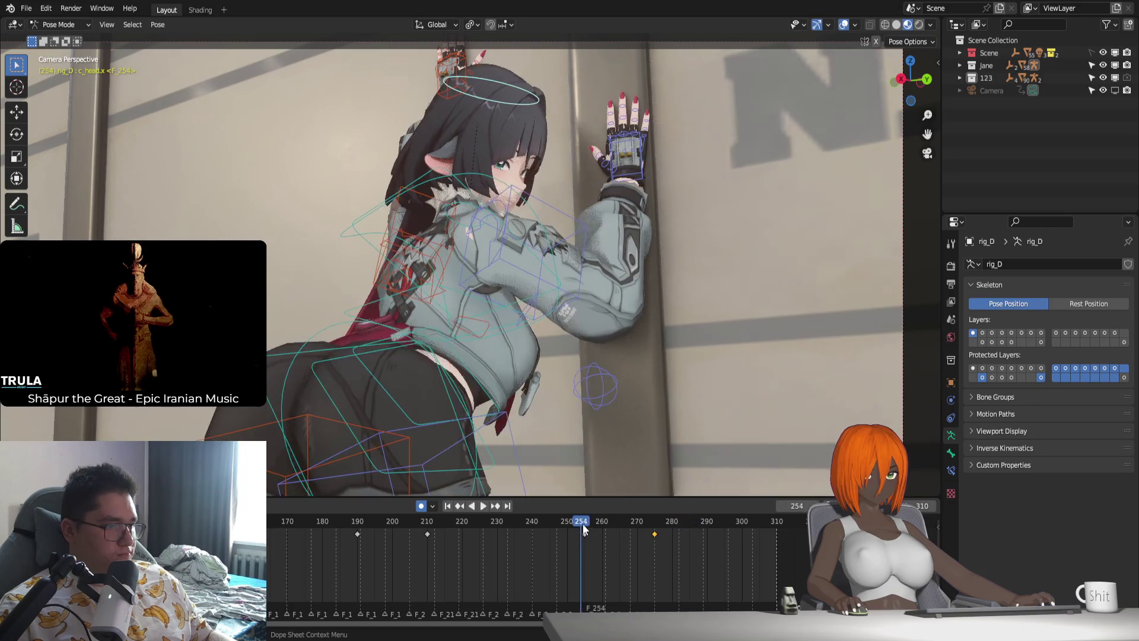
{"action": "key", "text": "space"}
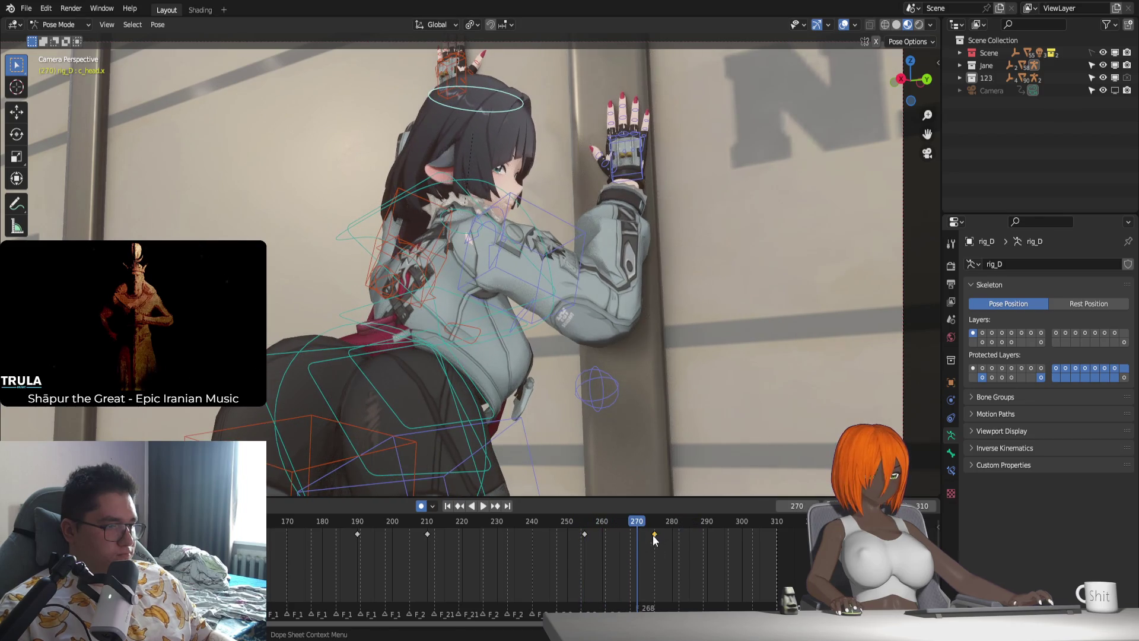
{"action": "key", "text": "g"}
{"action": "left_click", "coordinate": [637, 534]}
Rotate the head bone at frame 285 to key a new pose, and review it.
{"action": "key", "text": "space"}
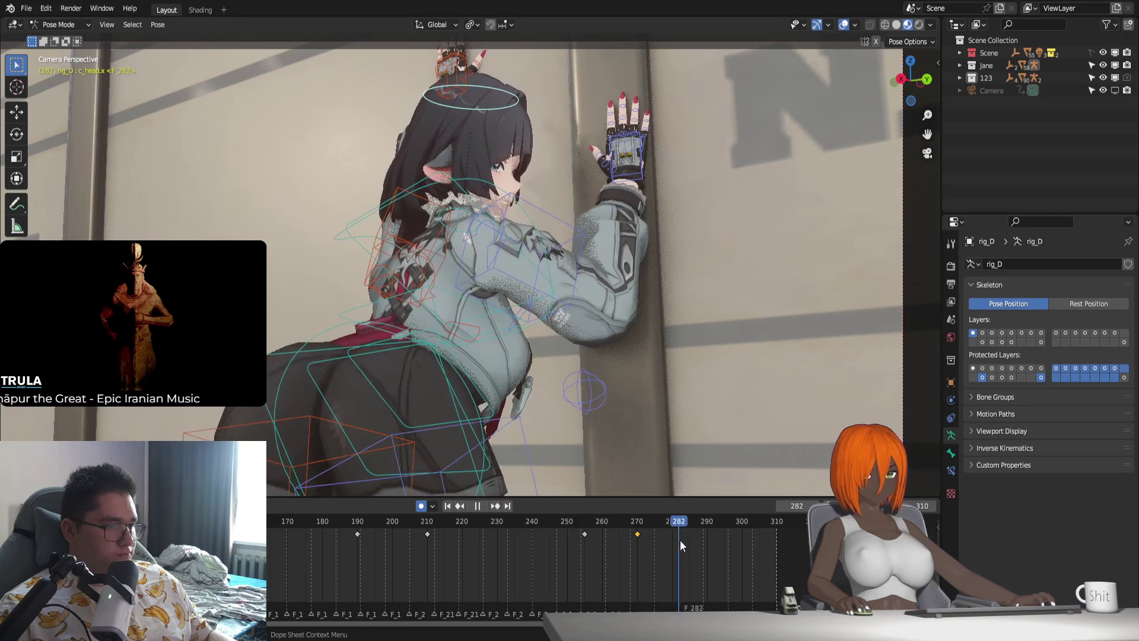
{"action": "key", "text": "space"}
{"action": "key", "text": "r"}
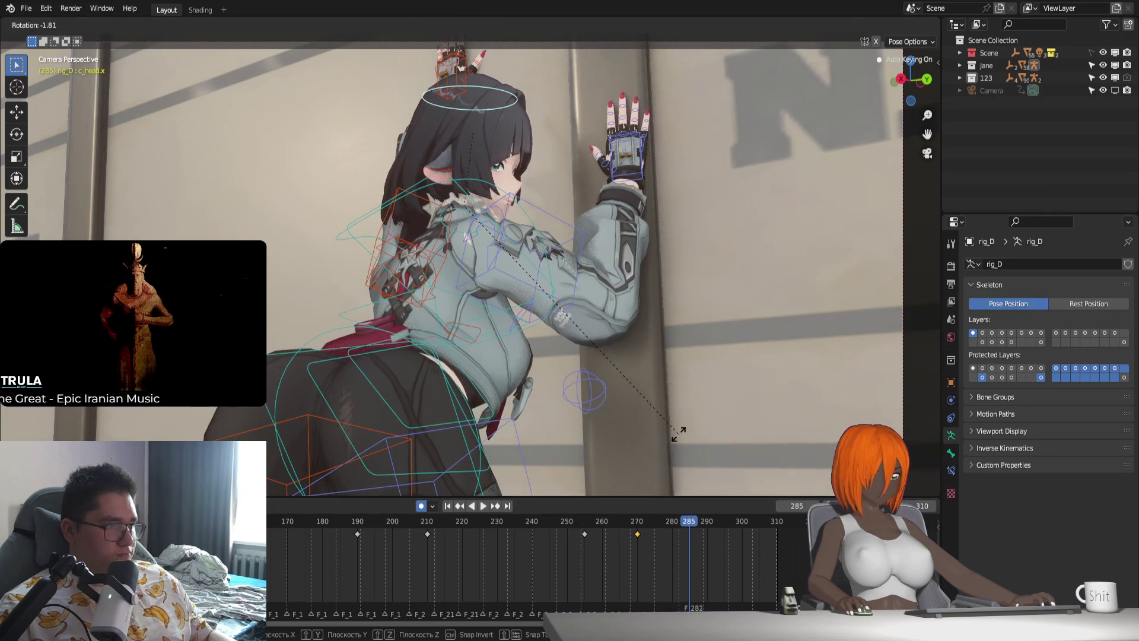
{"action": "left_click", "coordinate": [678, 434]}
{"action": "key", "text": "space"}
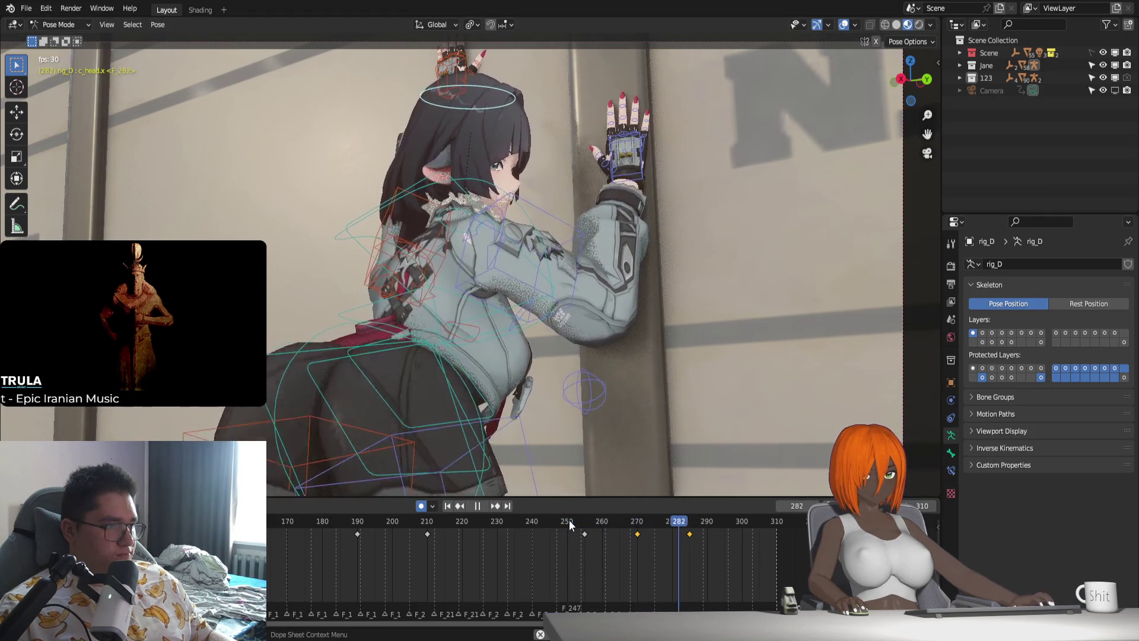
{"action": "key", "text": "space"}
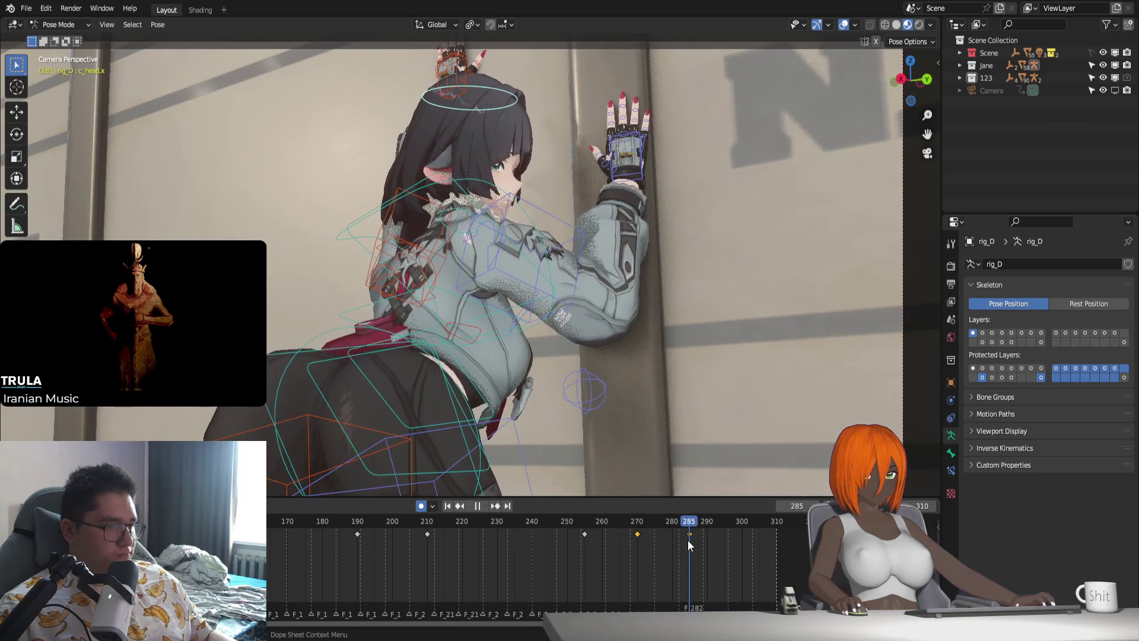
{"action": "left_click", "coordinate": [711, 441]}
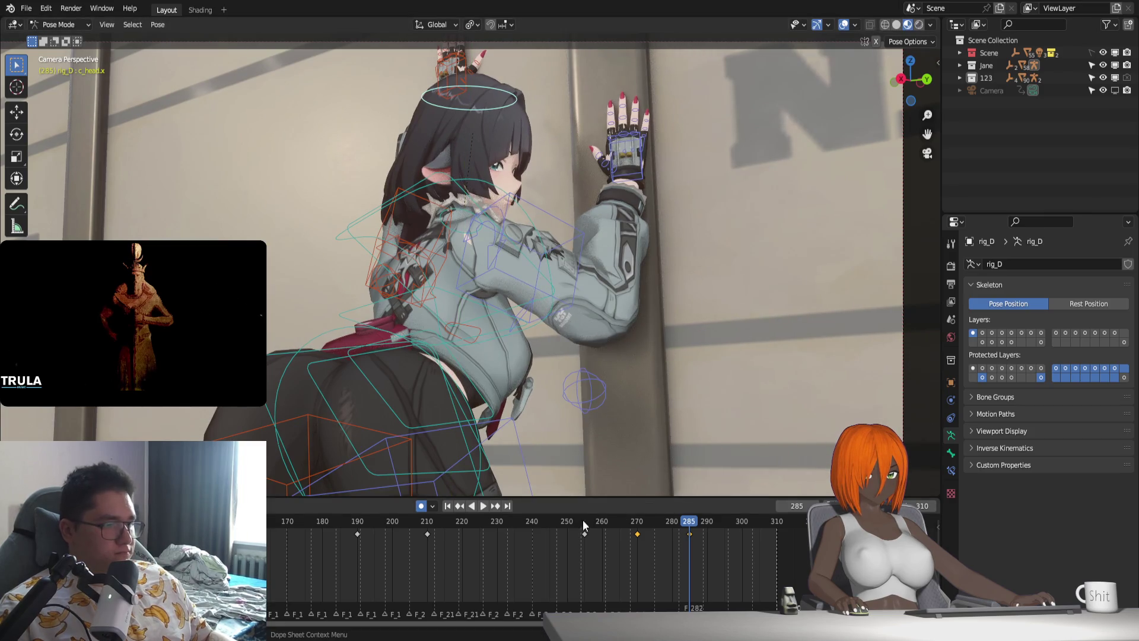
Rotate the head bone again at frame 270 to refine that pose.
{"action": "key", "text": "space"}
{"action": "key", "text": "space"}
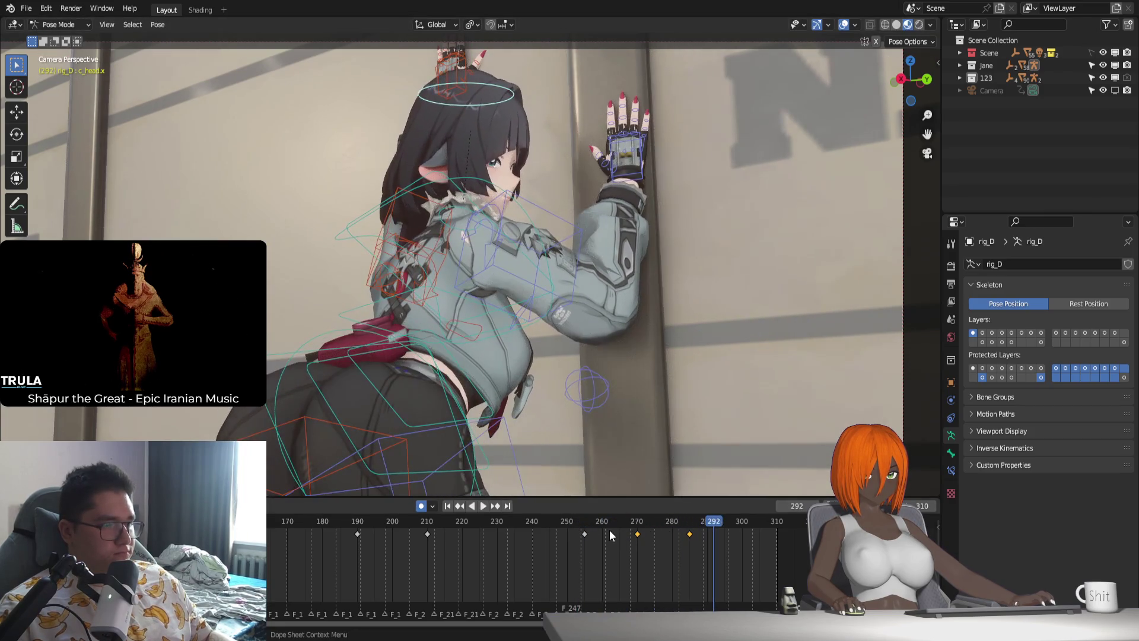
{"action": "key", "text": "space"}
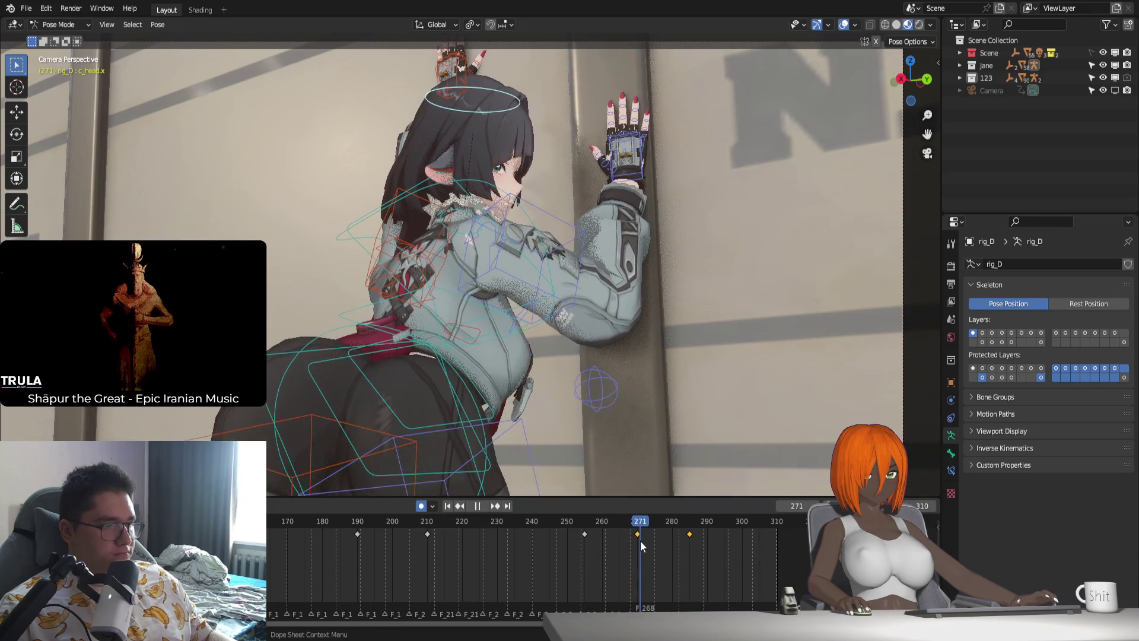
{"action": "key", "text": "space"}
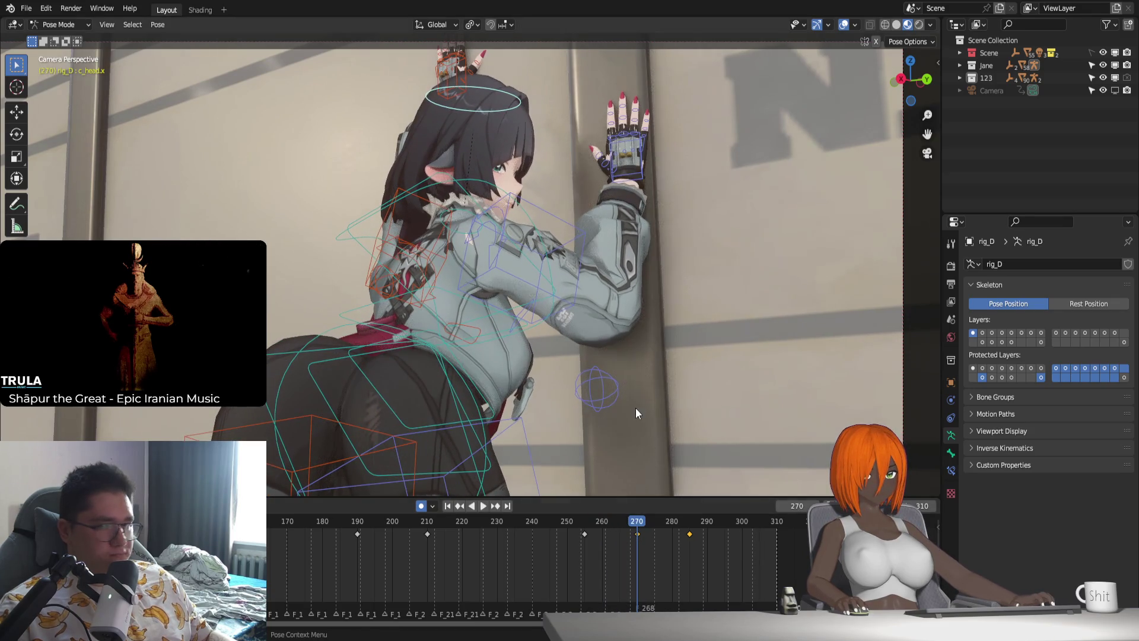
{"action": "key", "text": "r"}
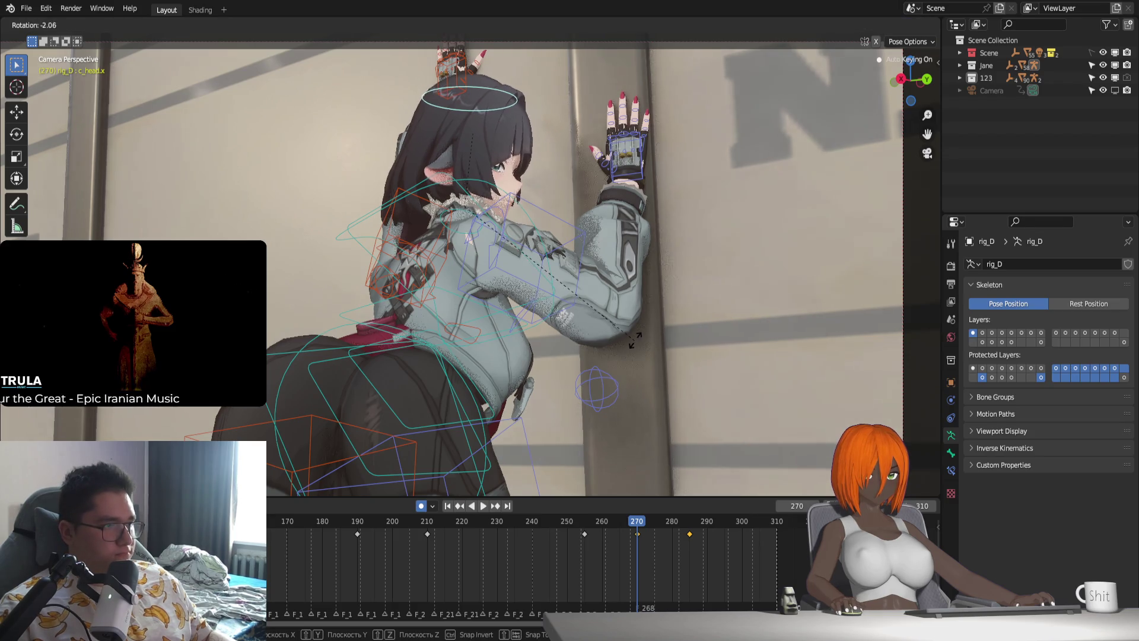
{"action": "left_click", "coordinate": [634, 340]}
Try moving the frame-270 keyframe to 268, undo it, then redo the shift.
{"action": "left_click", "coordinate": [582, 521]}
{"action": "key", "text": "space"}
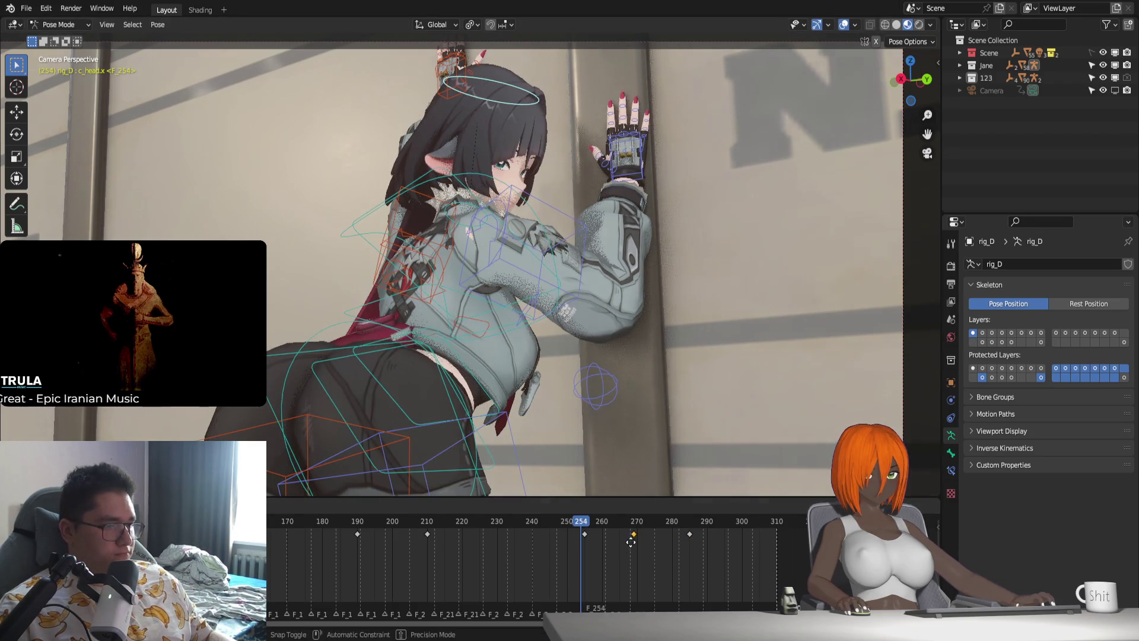
{"action": "left_click", "coordinate": [626, 546]}
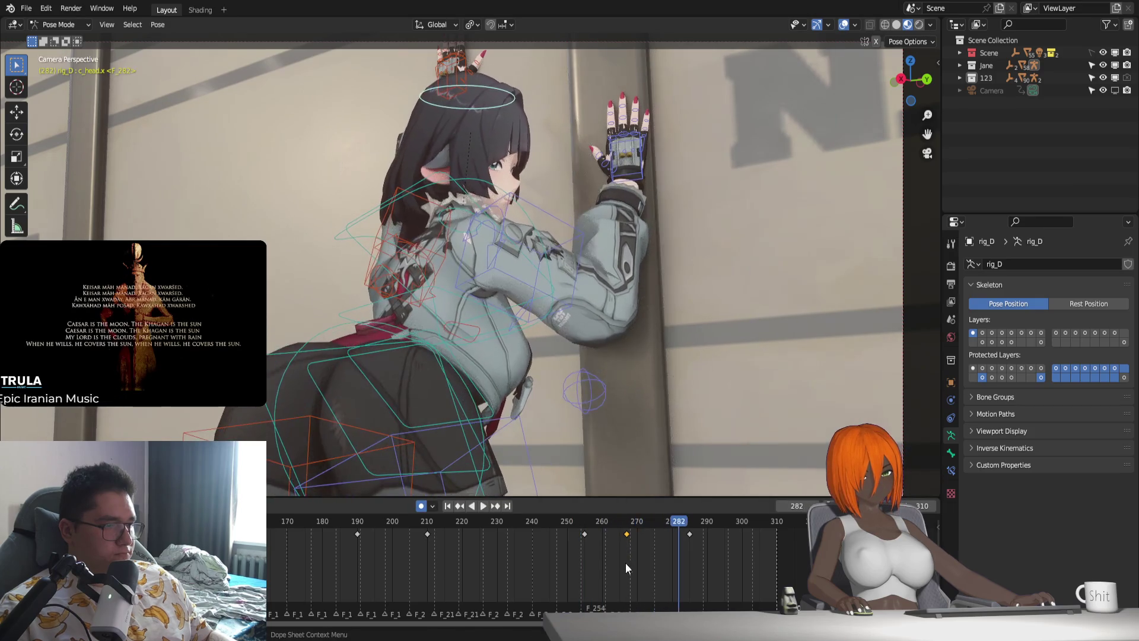
{"action": "key", "text": "ctrl+z"}
{"action": "left_click", "coordinate": [591, 521]}
{"action": "key", "text": "space"}
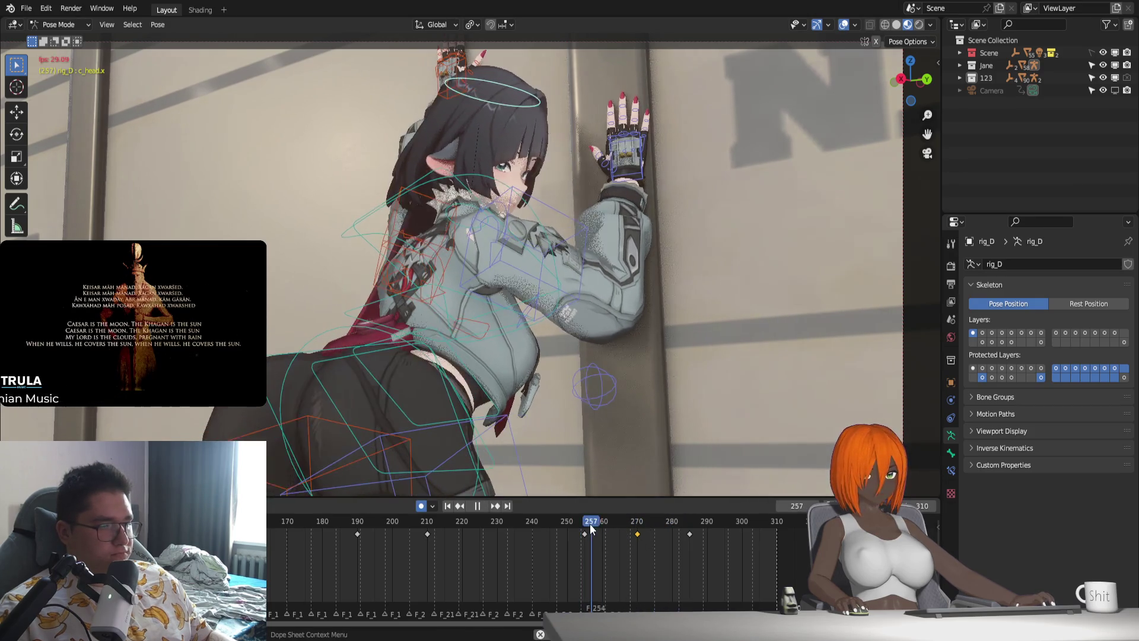
{"action": "key", "text": "space"}
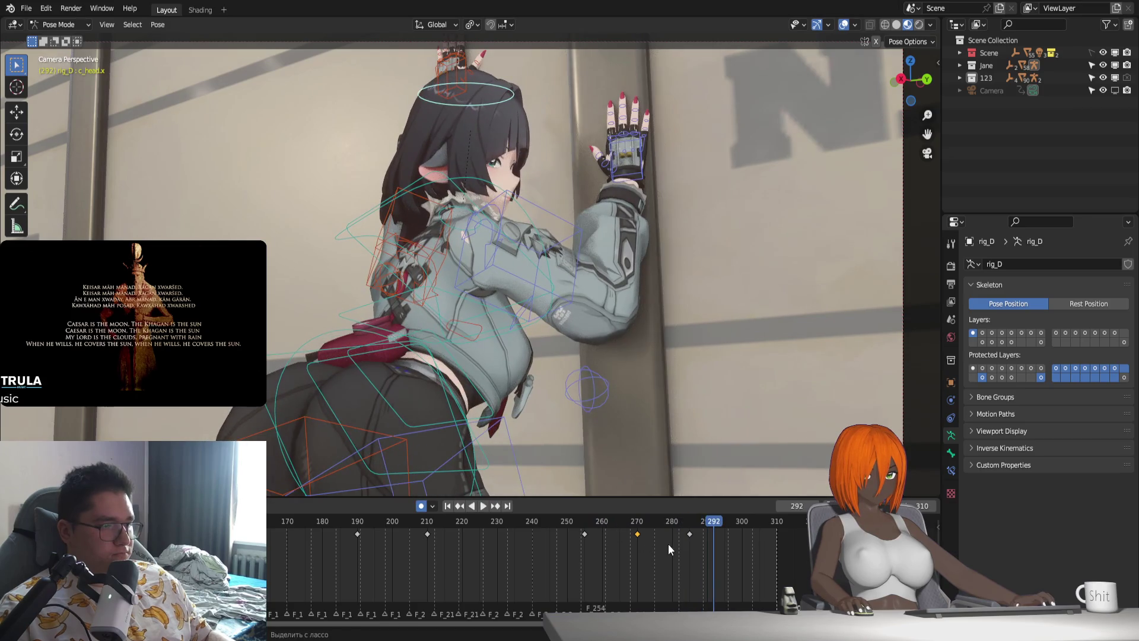
{"action": "key", "text": "ctrl+shift+z"}
{"action": "key", "text": "ctrl+shift+z"}
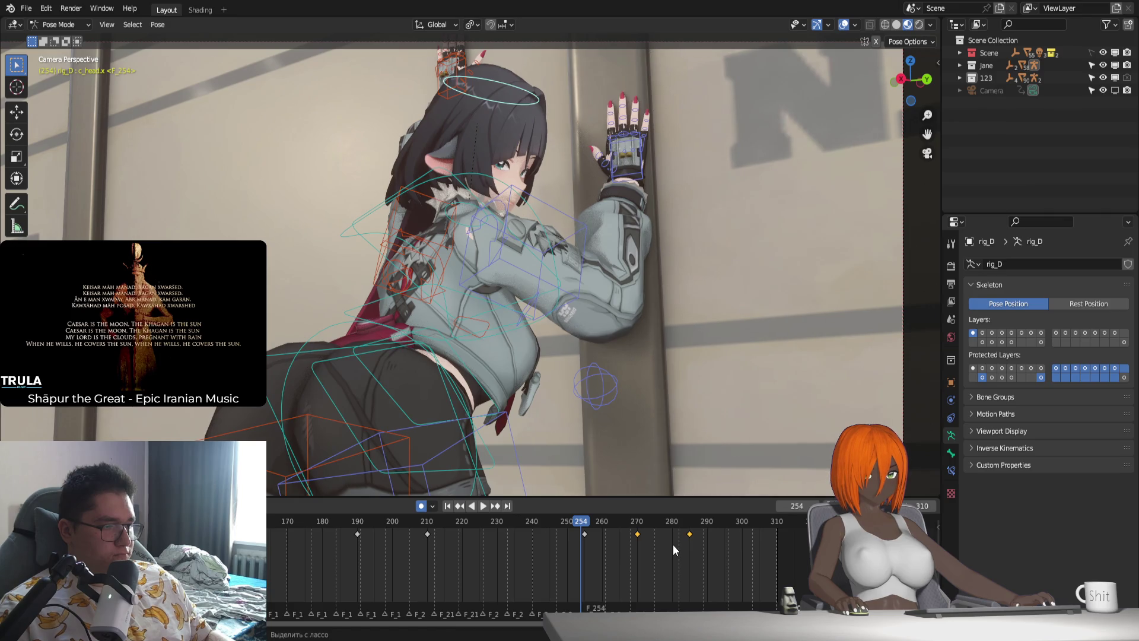
Jump to the frame-270 key and rotate the head around its local Y axis.
{"action": "key", "text": "Up"}
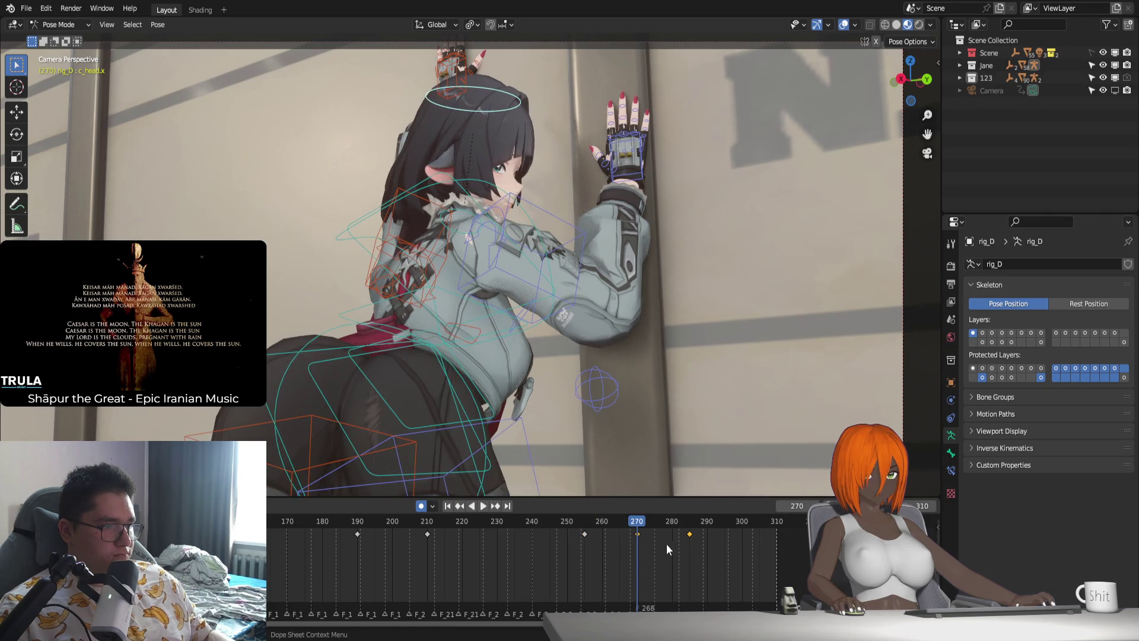
{"action": "key", "text": "space"}
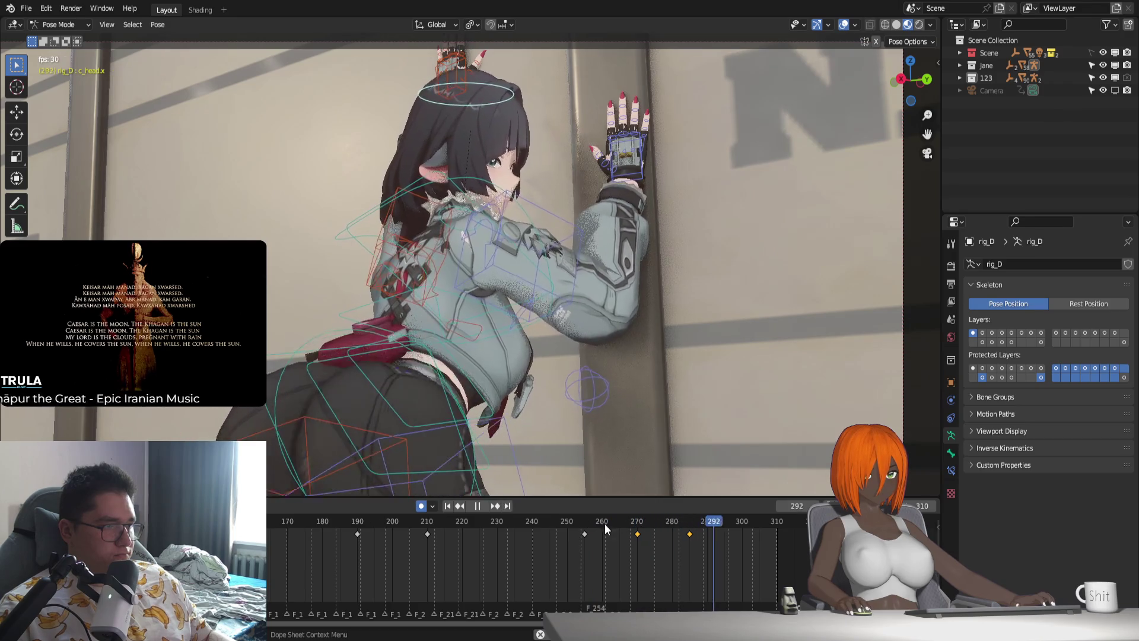
{"action": "key", "text": "Escape"}
{"action": "key", "text": "r"}
{"action": "key", "text": "y"}
{"action": "key", "text": "y"}
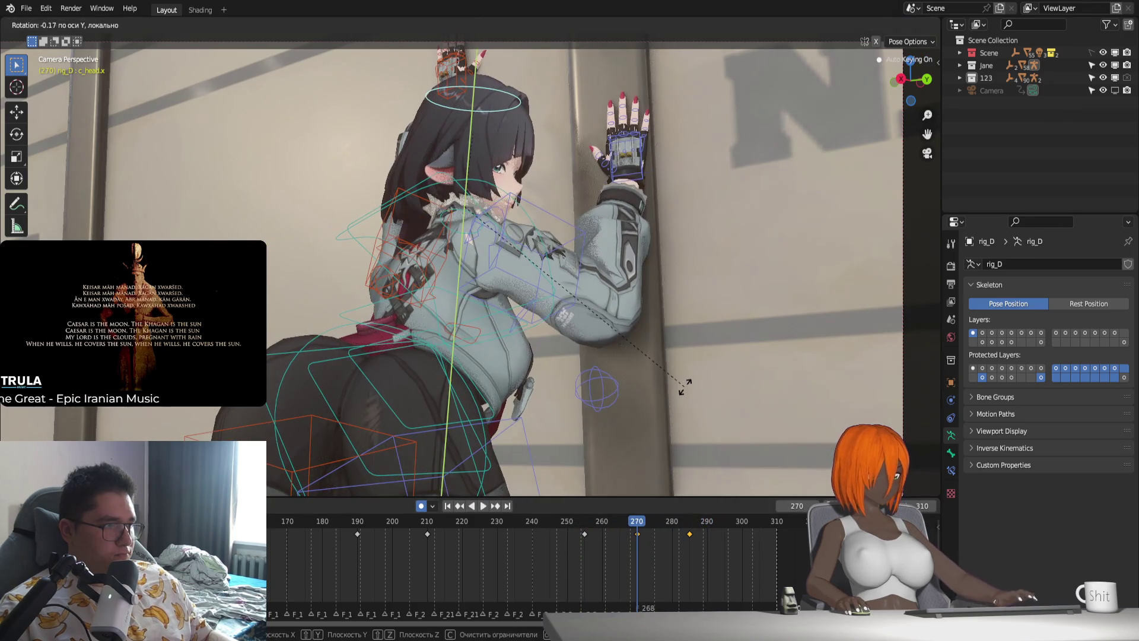
{"action": "left_click", "coordinate": [687, 385]}
At frame 285, adjust the head bone with a scale transform and replay the animation.
{"action": "left_click", "coordinate": [585, 515]}
{"action": "key", "text": "space"}
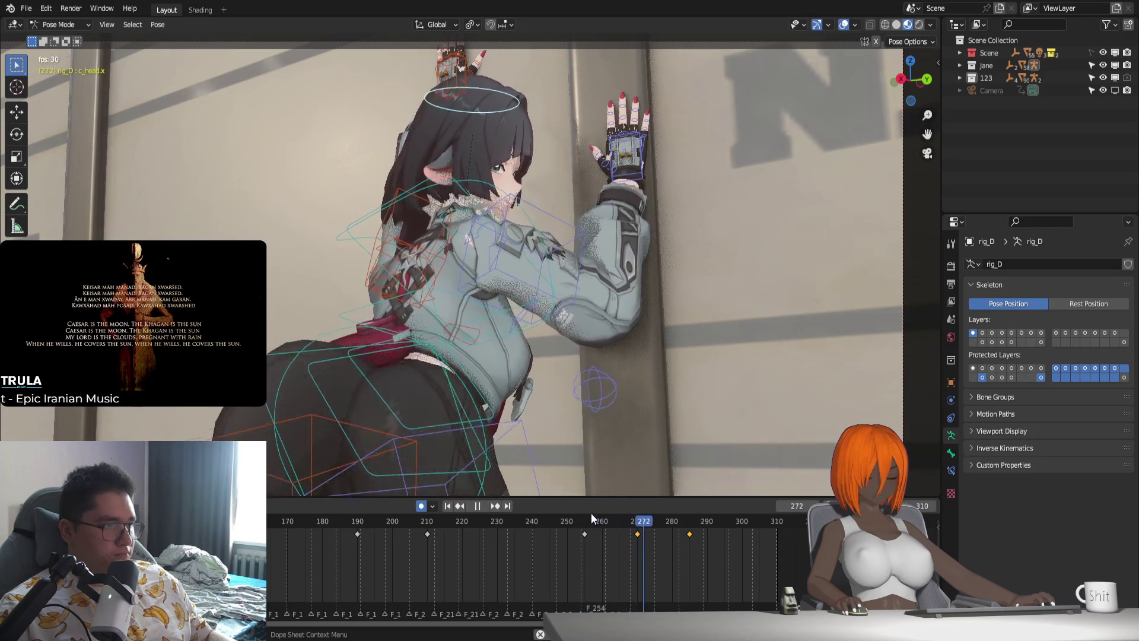
{"action": "left_click", "coordinate": [606, 523]}
{"action": "key", "text": "space"}
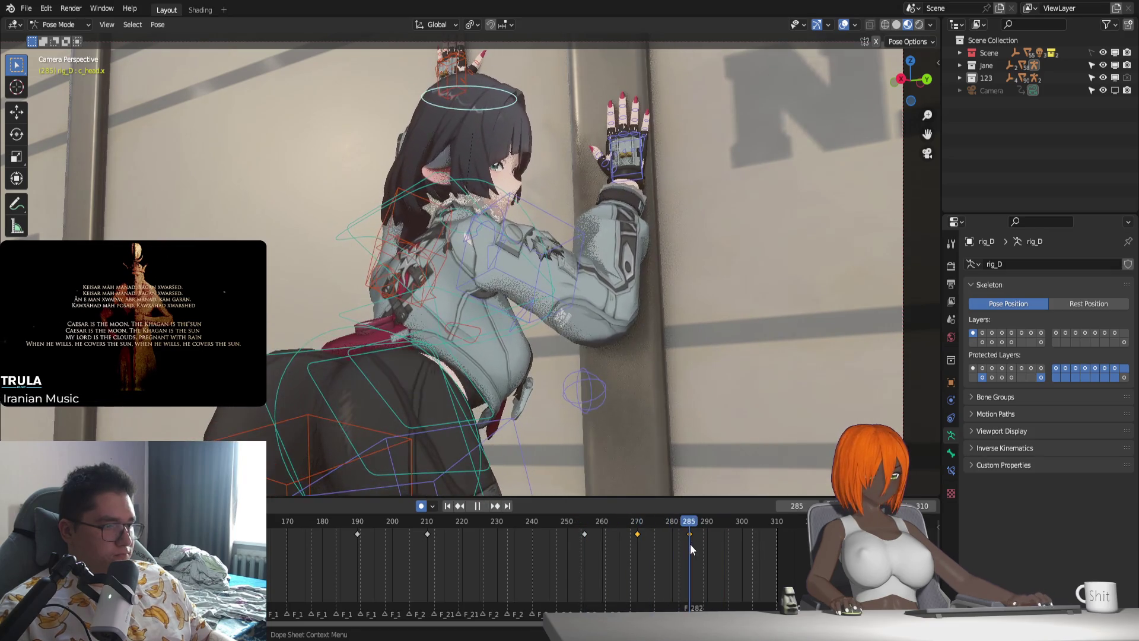
{"action": "key", "text": "s"}
{"action": "left_click", "coordinate": [729, 440]}
{"action": "key", "text": "space"}
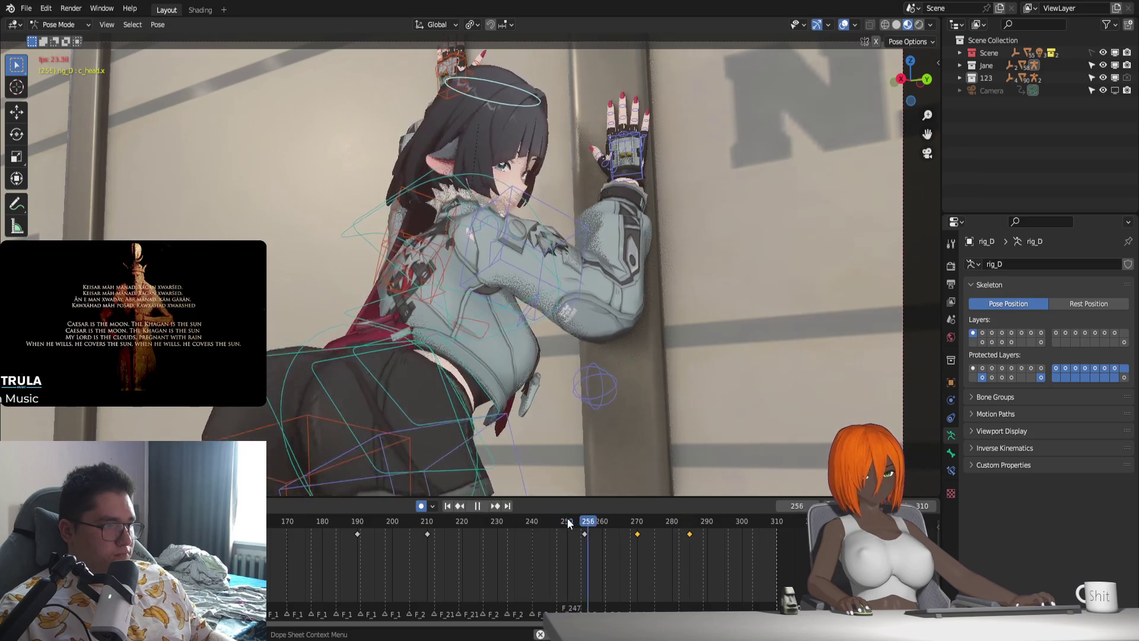
{"action": "key", "text": "space"}
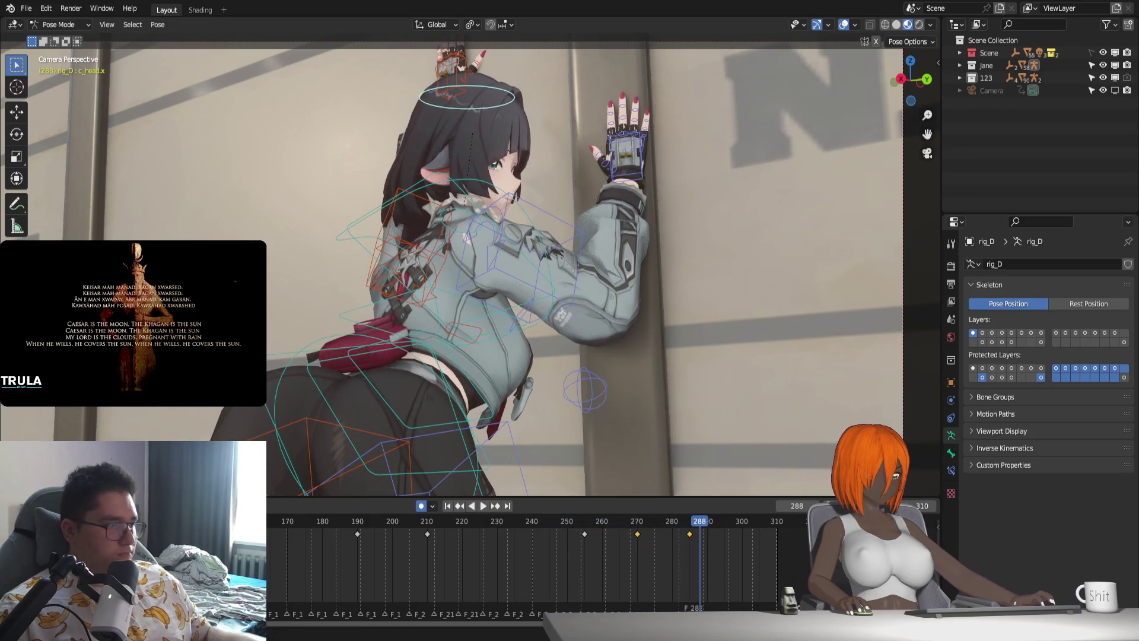
Insert a head keyframe at frame 310 with I and play the animation.
{"action": "left_click_drag", "start_coordinate": [704, 526], "coordinate": [778, 546]}
{"action": "key", "text": "i"}
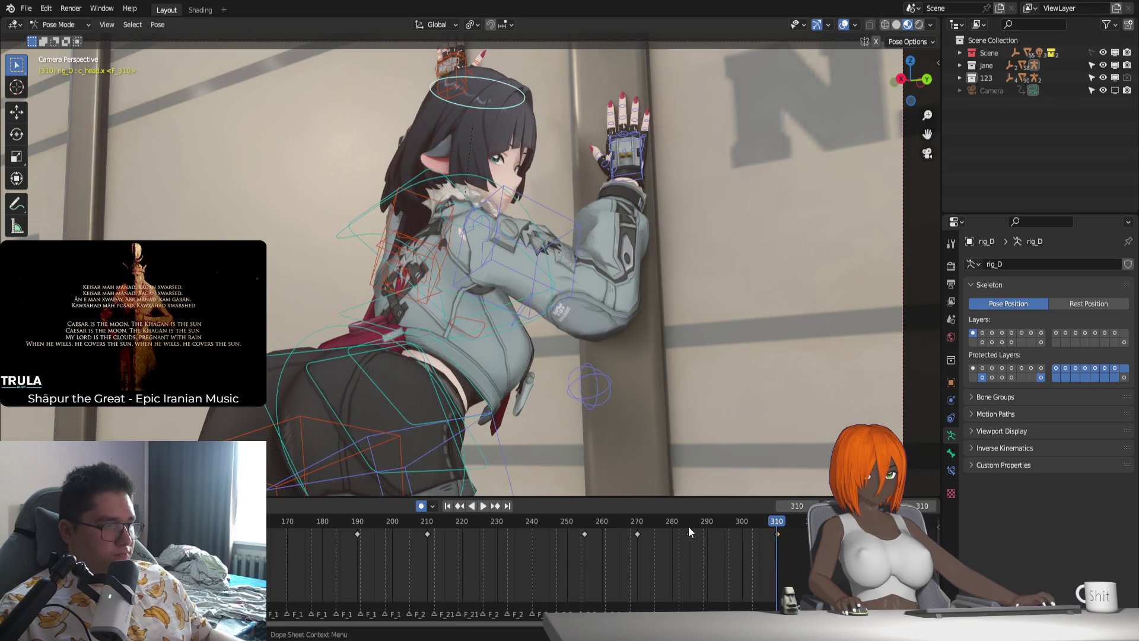
{"action": "key", "text": "space"}
Key the head pose near frame 298 and replay the animation, stopping at frame 285.
{"action": "mouse_move", "coordinate": [619, 514]}
{"action": "left_mouse_down"}
{"action": "mouse_move", "coordinate": [696, 521]}
{"action": "mouse_move", "coordinate": [735, 540]}
{"action": "left_mouse_up"}
{"action": "key", "text": "i"}
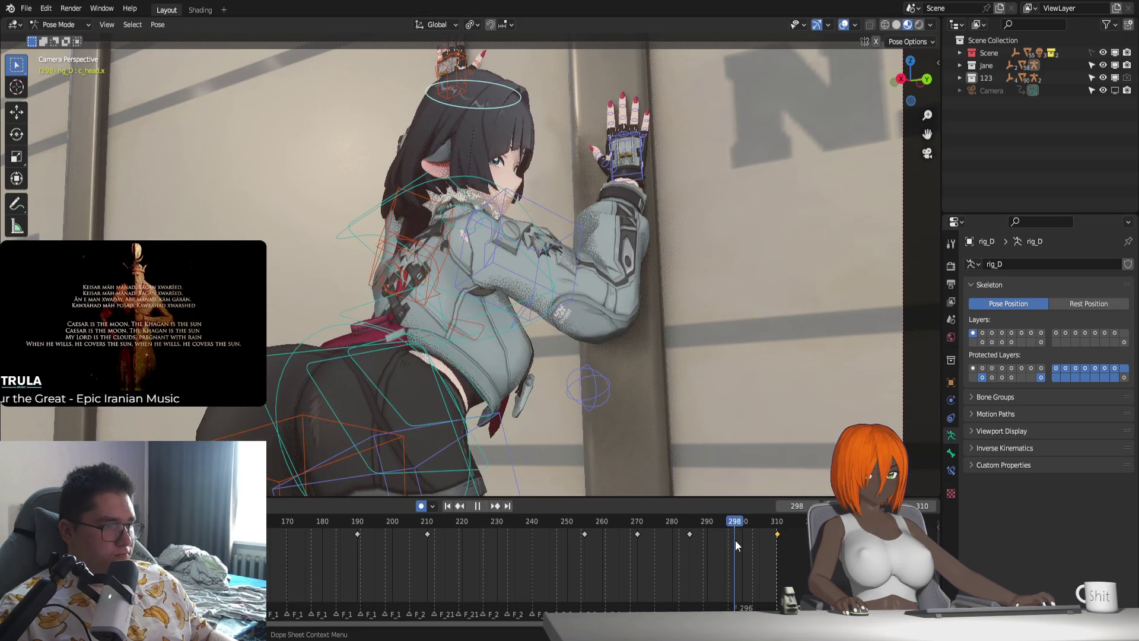
{"action": "key", "text": "i"}
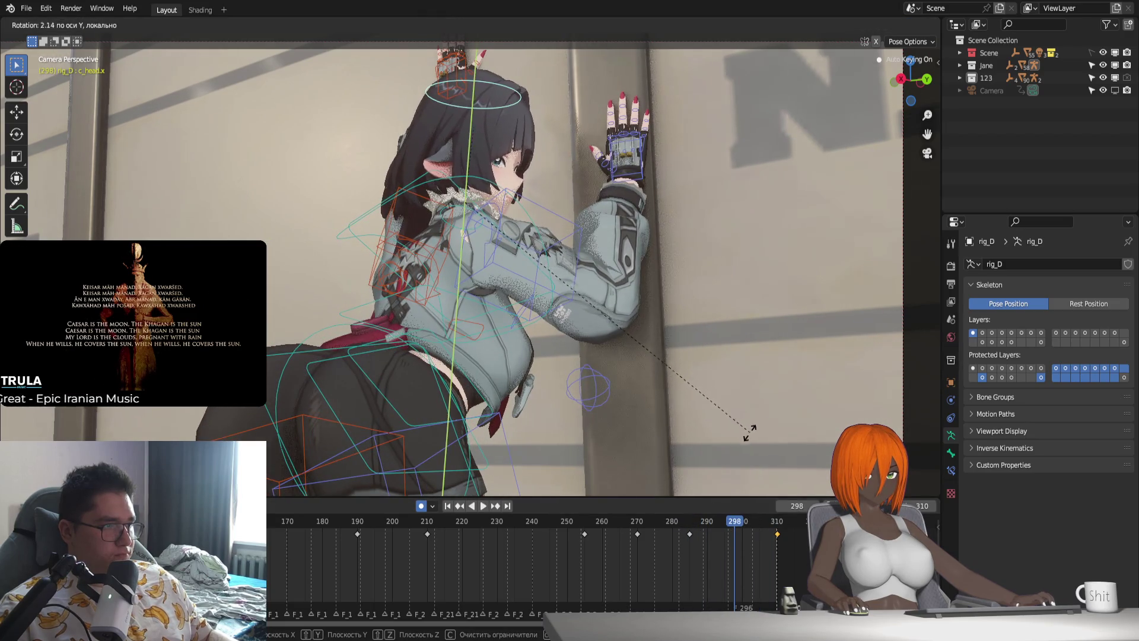
{"action": "key", "text": "space"}
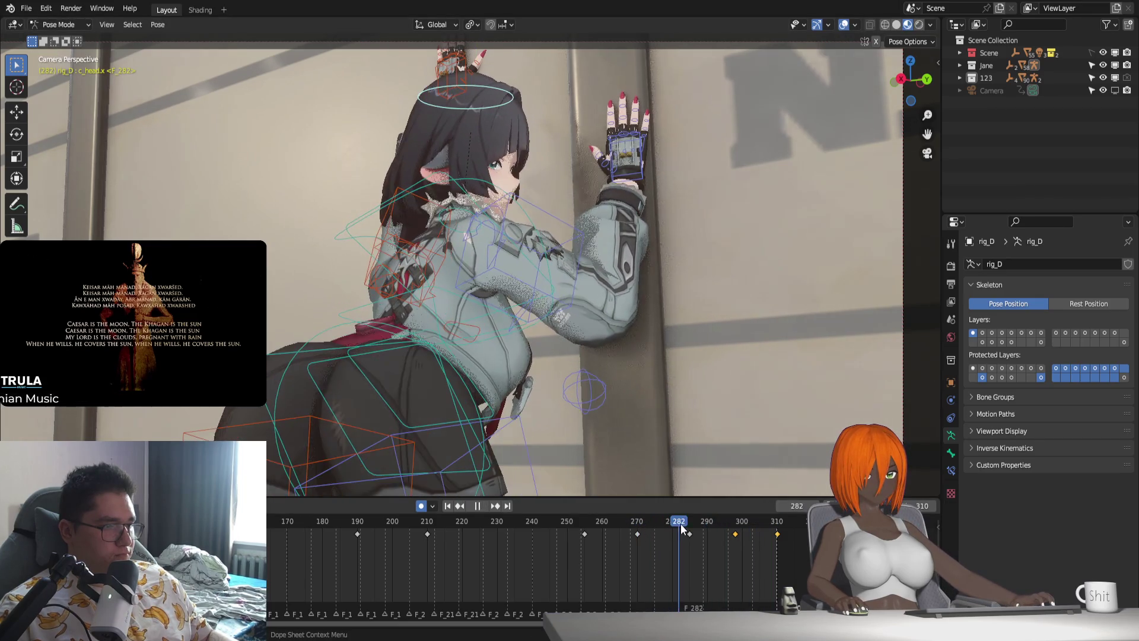
{"action": "left_click_drag", "start_coordinate": [681, 523], "coordinate": [689, 522]}
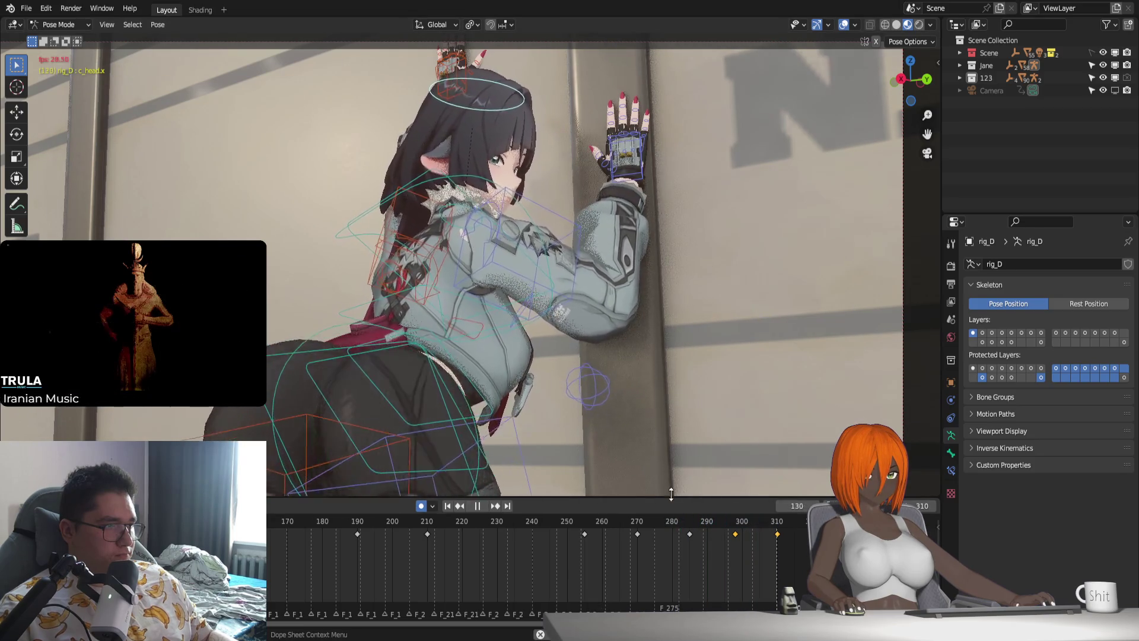
Look through the scene camera, select the keyframe at frame 268, and replay from frame 256.
{"action": "key", "text": "KP_0"}
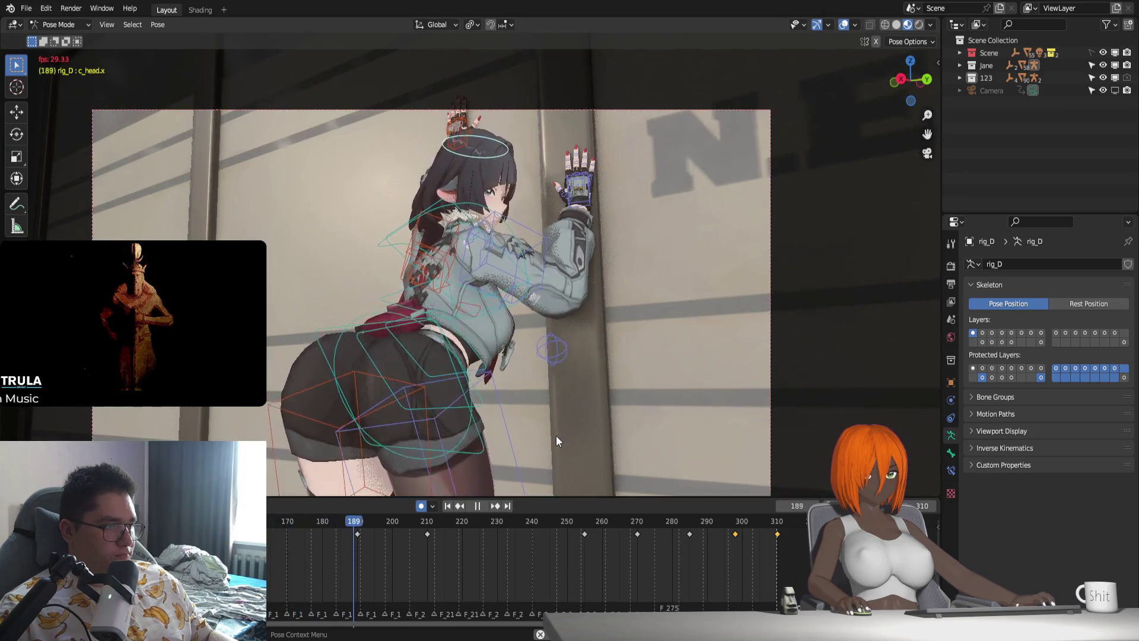
{"action": "scroll", "coordinate": [542, 411], "scroll_direction": "up", "scroll_amount": 1}
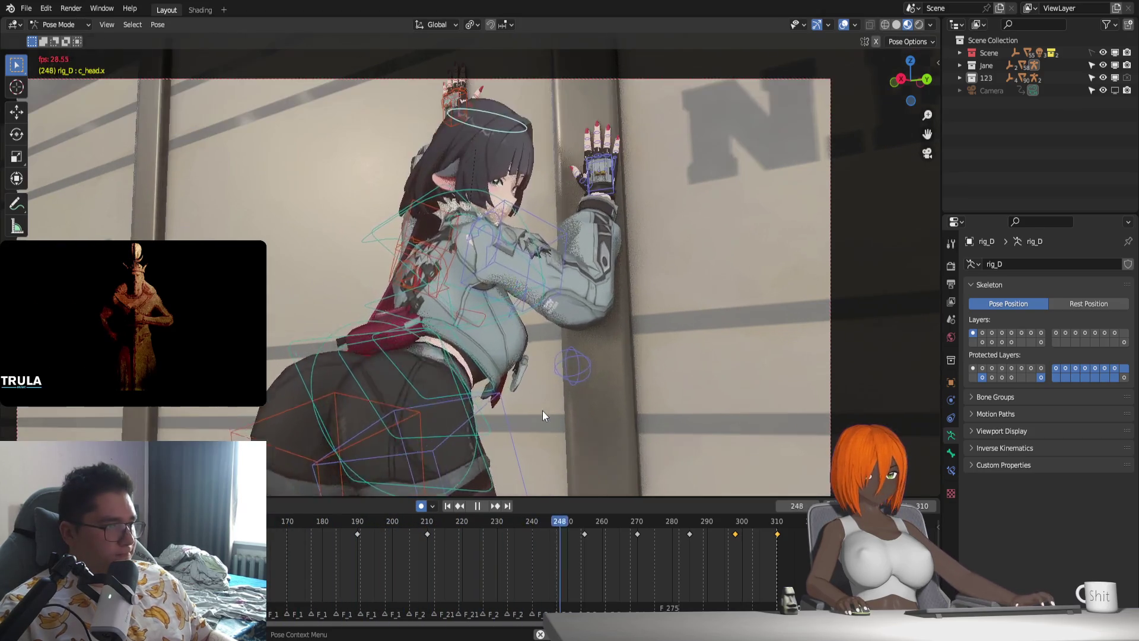
{"action": "left_click", "coordinate": [593, 528]}
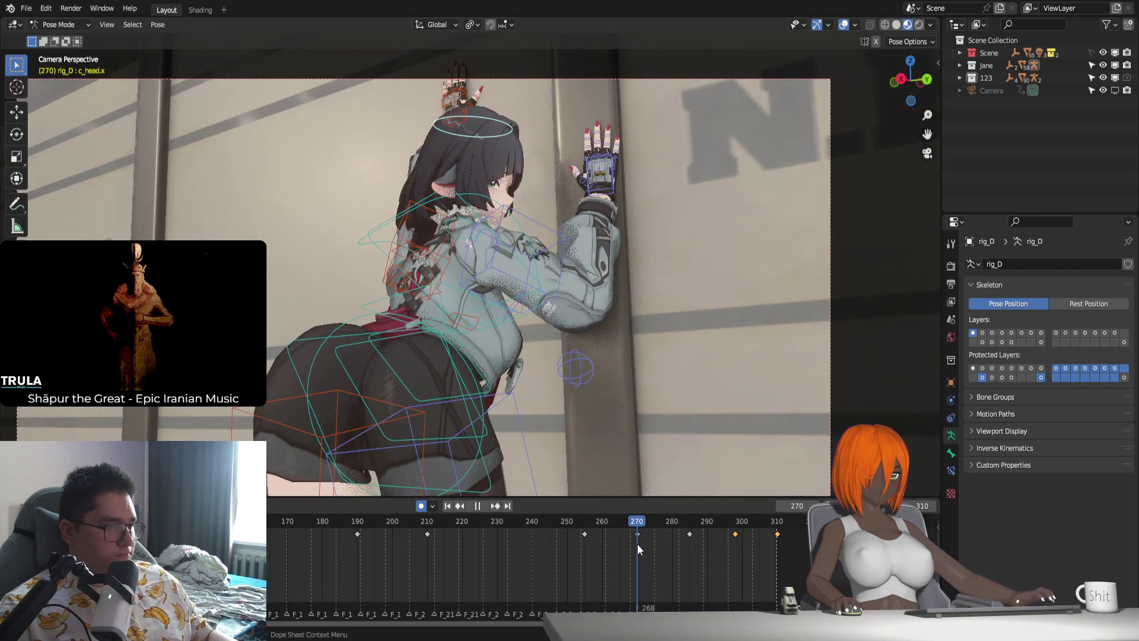
{"action": "left_click_drag", "start_coordinate": [641, 539], "coordinate": [635, 537]}
{"action": "key", "text": "space"}
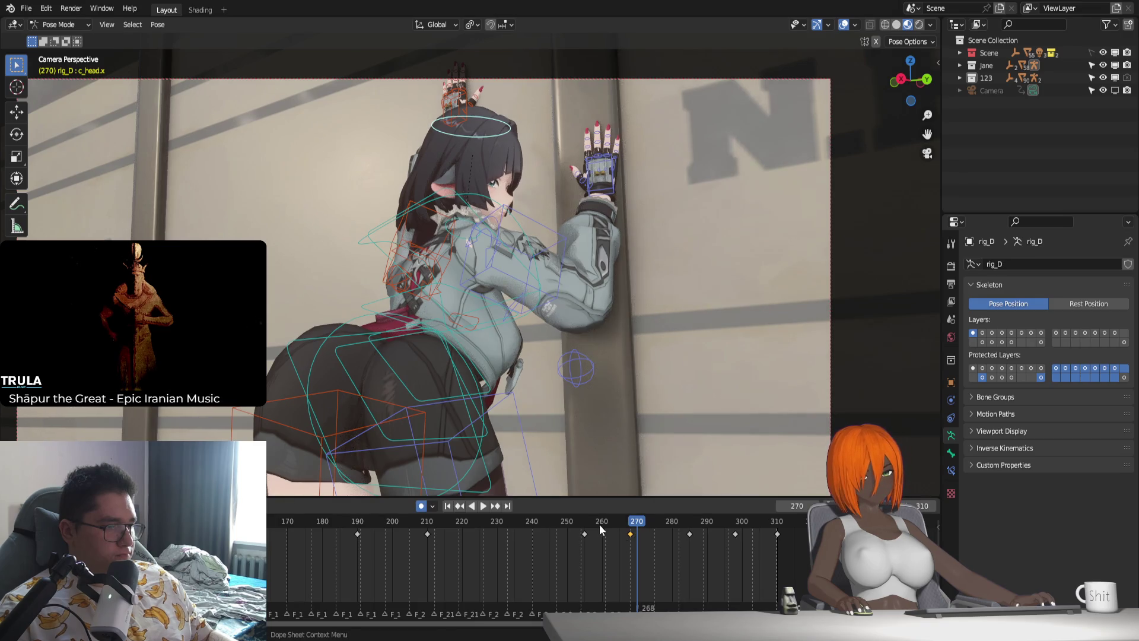
{"action": "left_click", "coordinate": [588, 526]}
{"action": "key", "text": "Escape"}
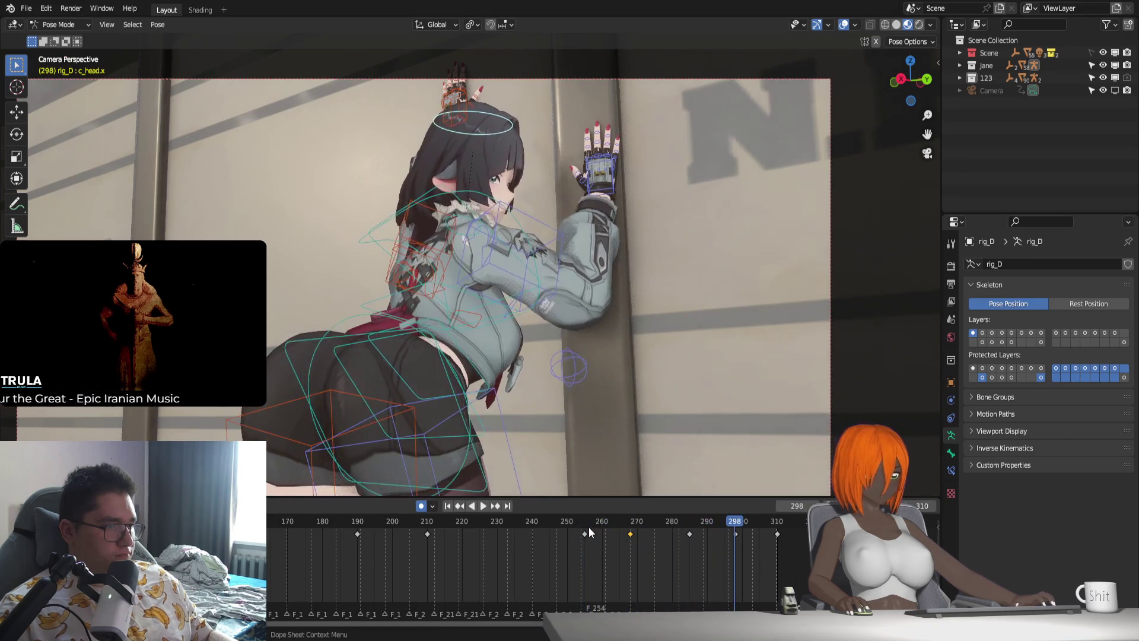
Check the pose at frame 285, then box-select the keyframe near frame 270 and replay.
{"action": "left_click_drag", "start_coordinate": [587, 530], "coordinate": [692, 539]}
{"action": "key", "text": "space"}
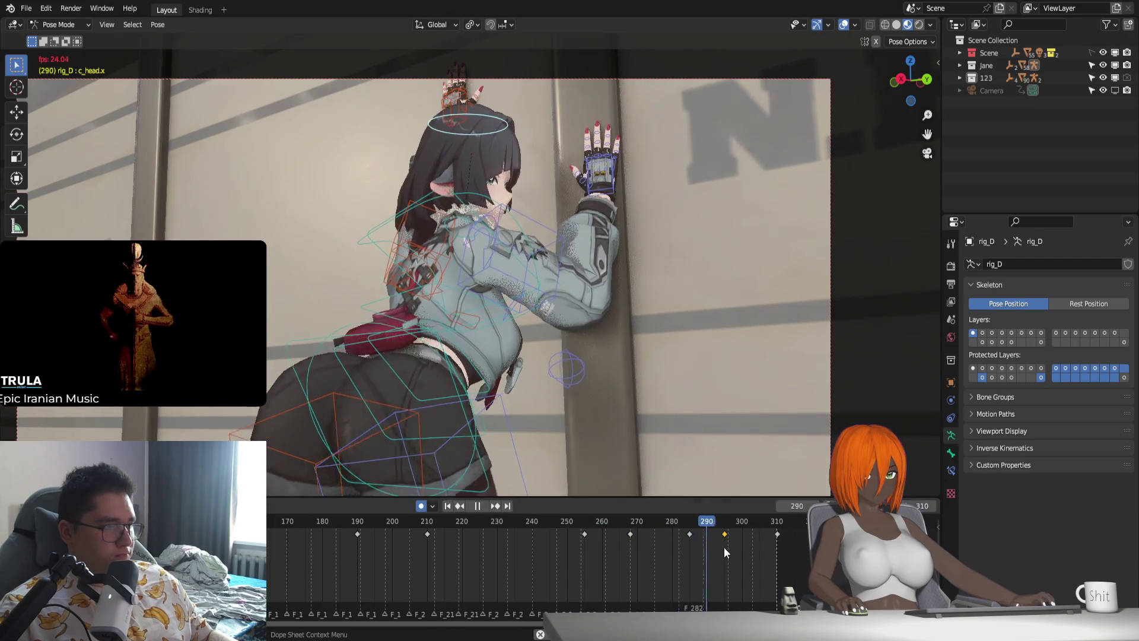
{"action": "left_click", "coordinate": [689, 523]}
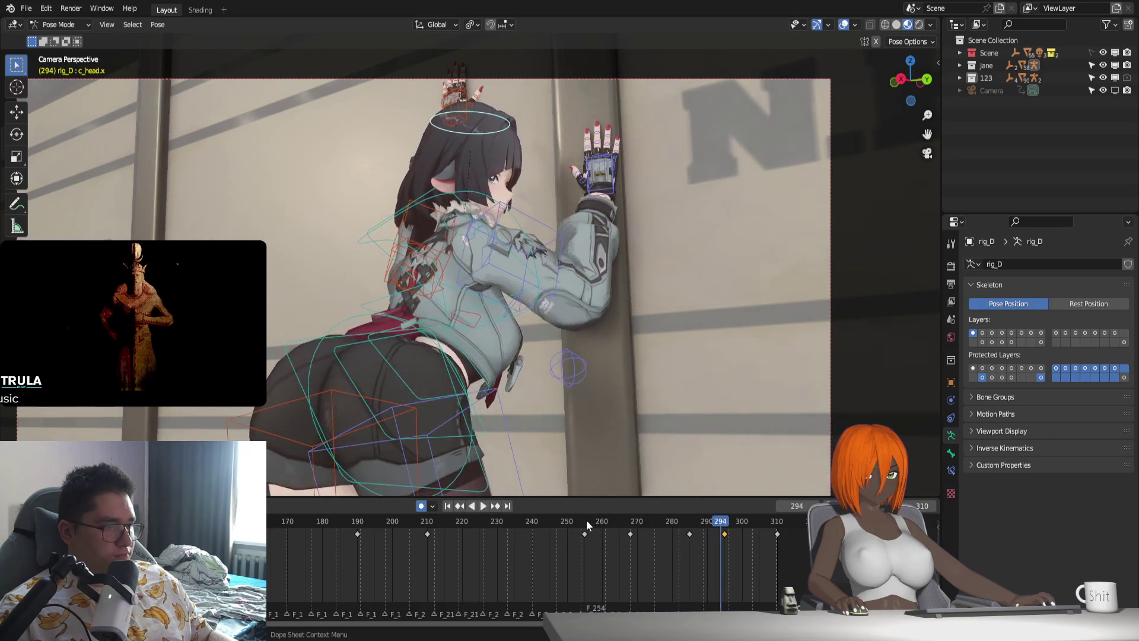
{"action": "key", "text": "Escape"}
{"action": "left_click_drag", "start_coordinate": [613, 548], "coordinate": [643, 524]}
{"action": "key", "text": "space"}
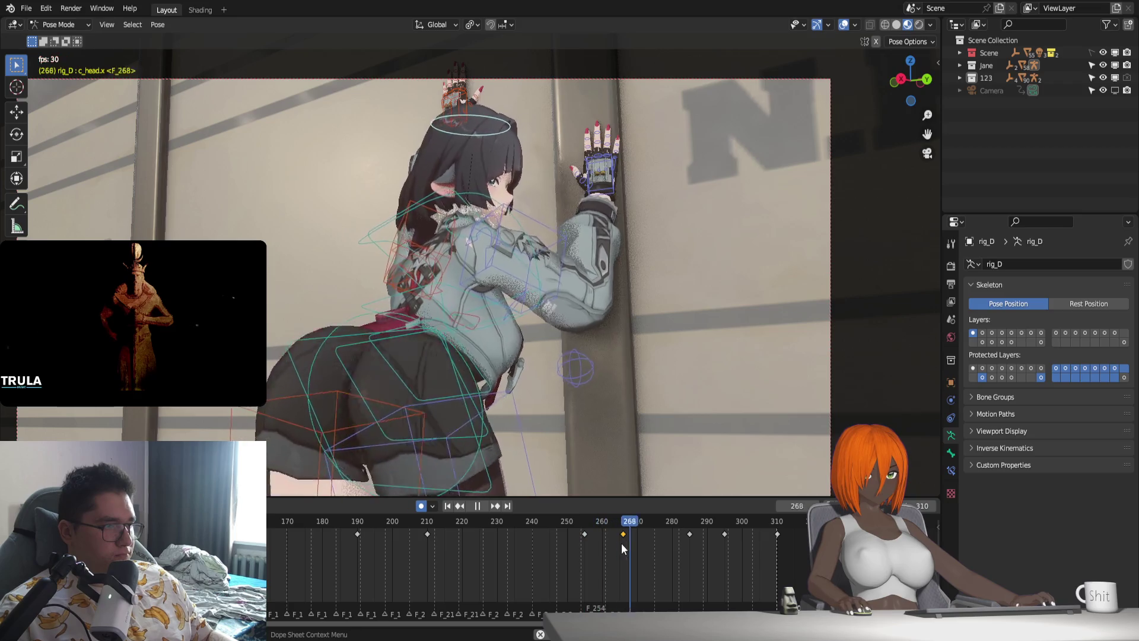
{"action": "left_click", "coordinate": [589, 523]}
Move the selected head keyframe to about frame 273 and play the animation.
{"action": "left_click_drag", "start_coordinate": [621, 534], "coordinate": [625, 534]}
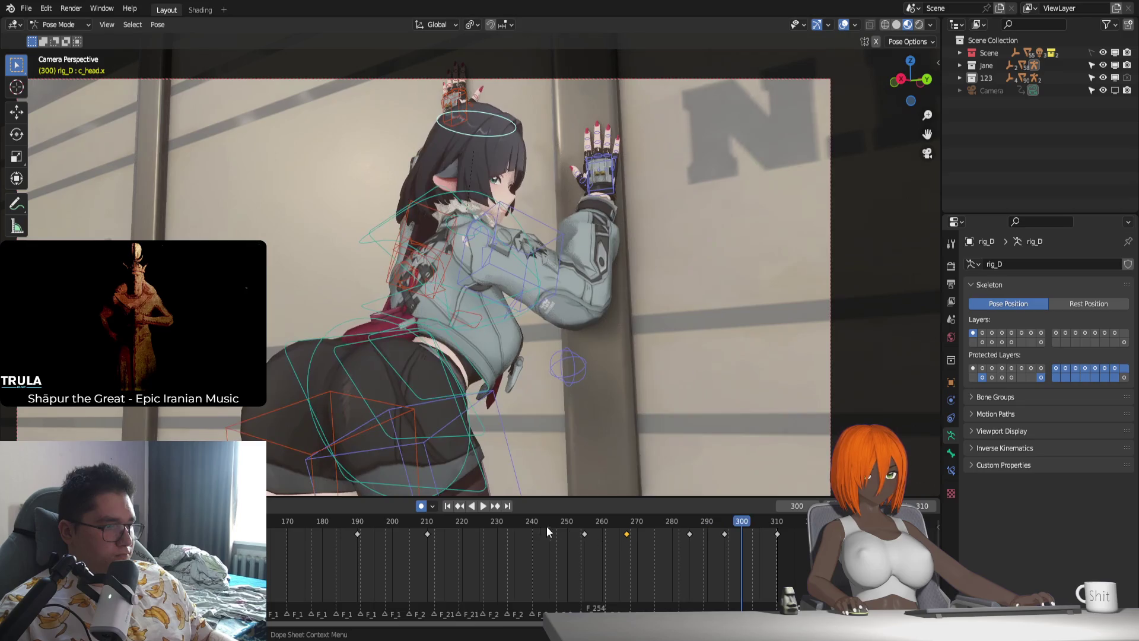
{"action": "left_click", "coordinate": [507, 521]}
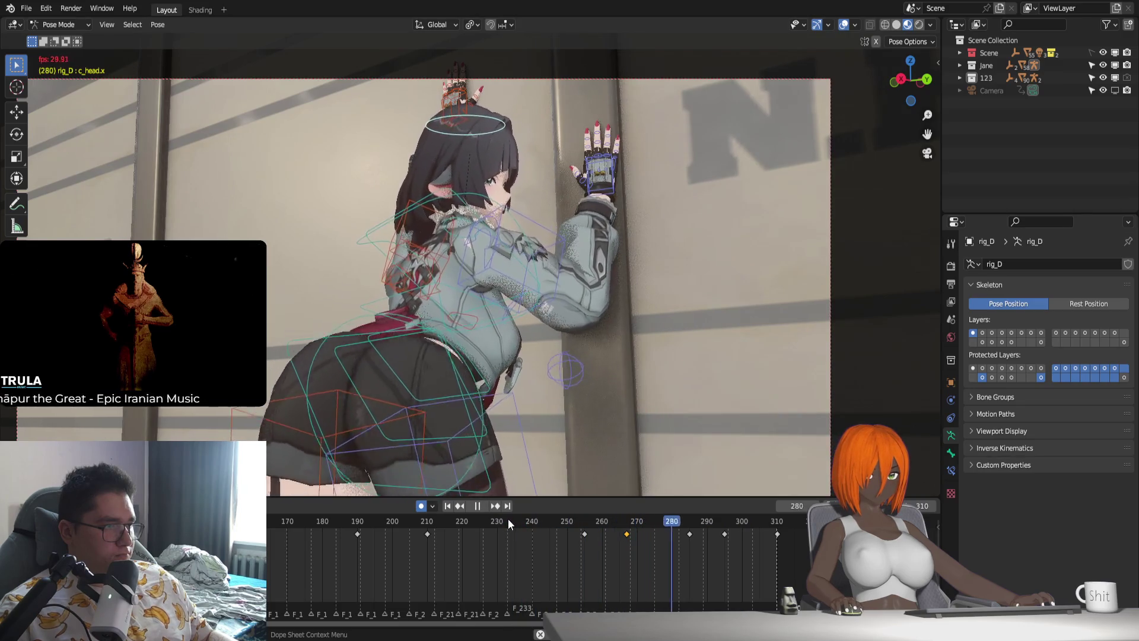
{"action": "key", "text": "space"}
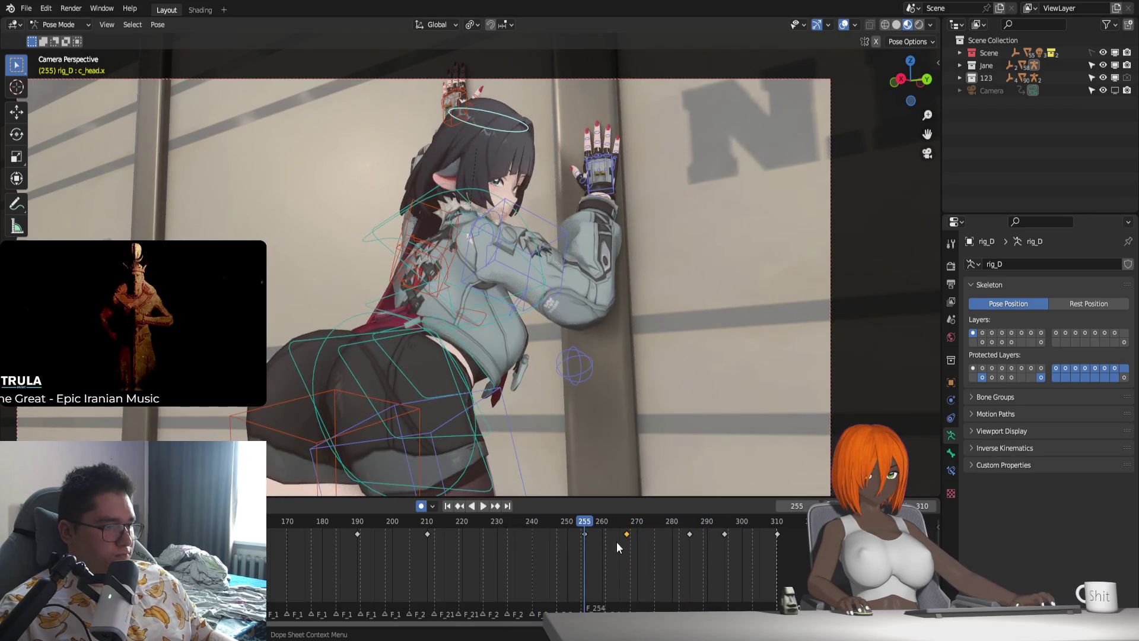
{"action": "key", "text": "g"}
{"action": "left_click", "coordinate": [654, 557]}
{"action": "key", "text": "space"}
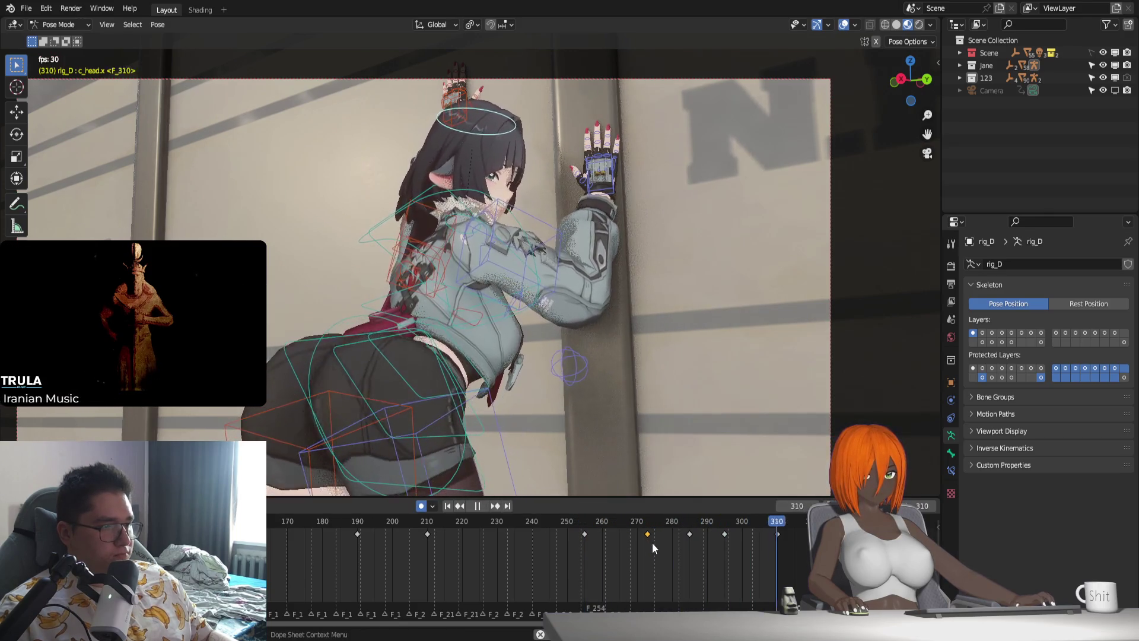
Drop the head key near frame 273 and tilt the head about its local Y axis at frame 270.
{"action": "key", "text": "Escape"}
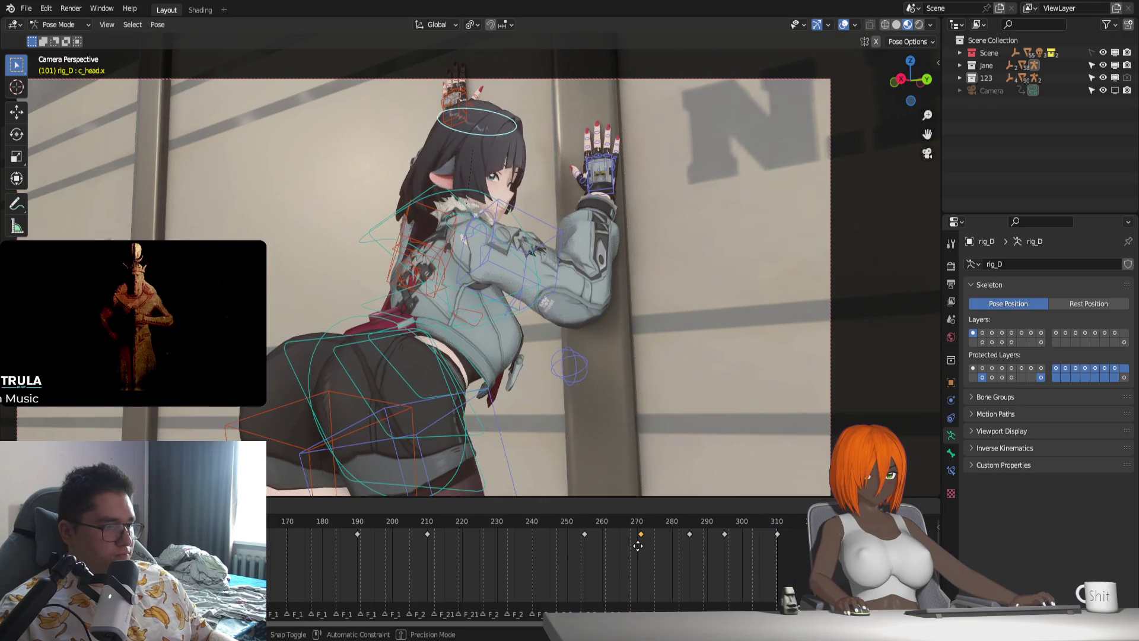
{"action": "key", "text": "space"}
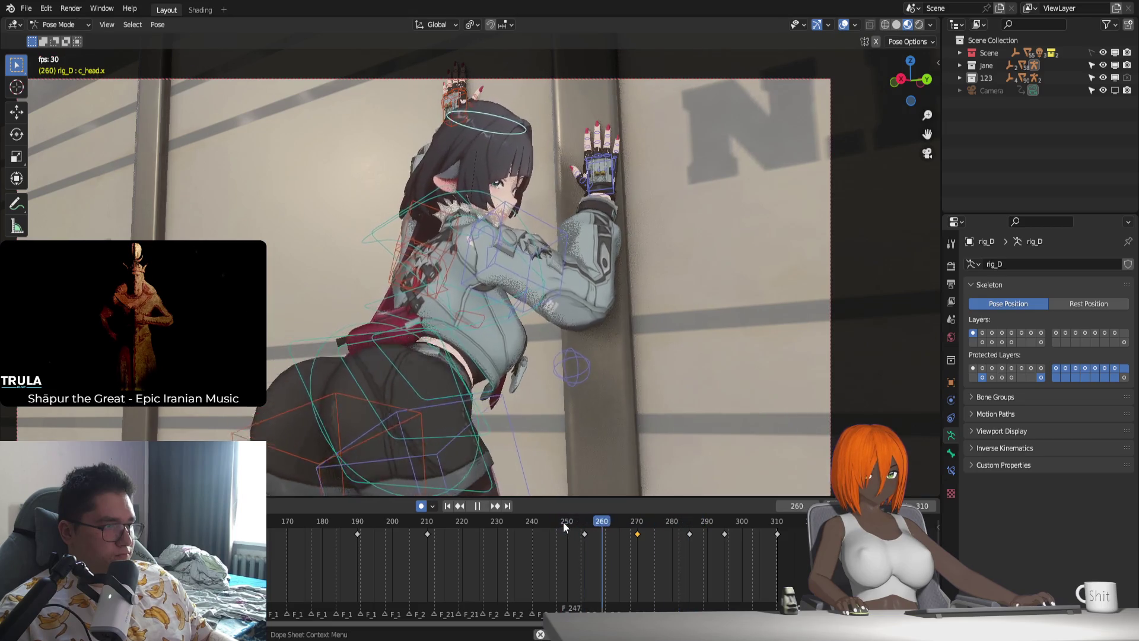
{"action": "mouse_move", "coordinate": [565, 521]}
{"action": "left_mouse_down"}
{"action": "mouse_move", "coordinate": [637, 543]}
{"action": "mouse_move", "coordinate": [570, 536]}
{"action": "left_mouse_up"}
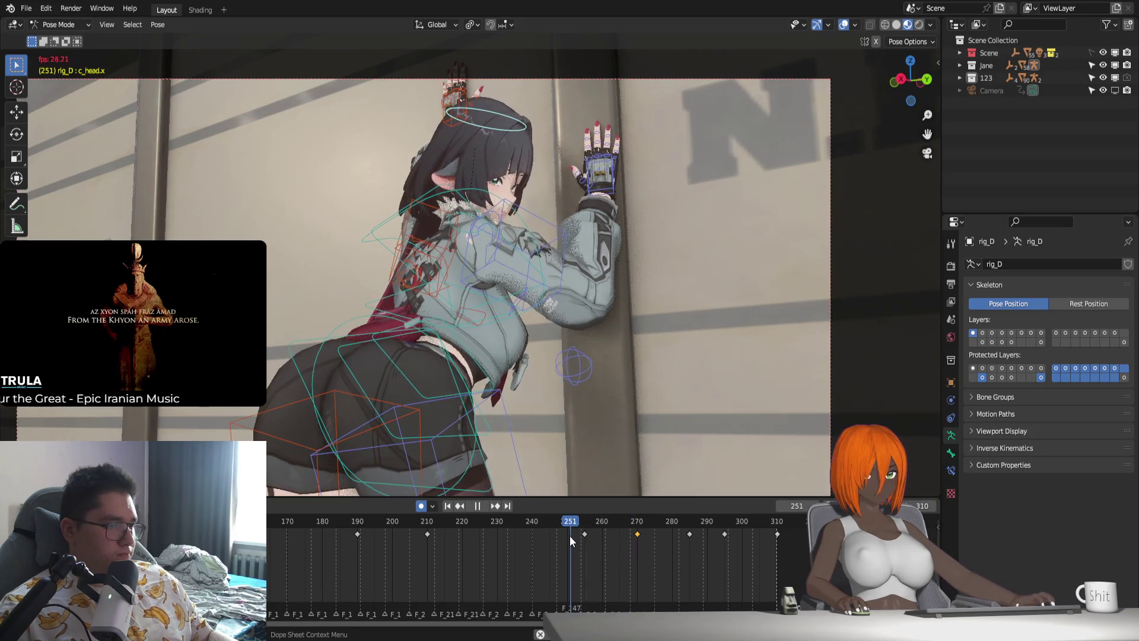
{"action": "left_click", "coordinate": [636, 521]}
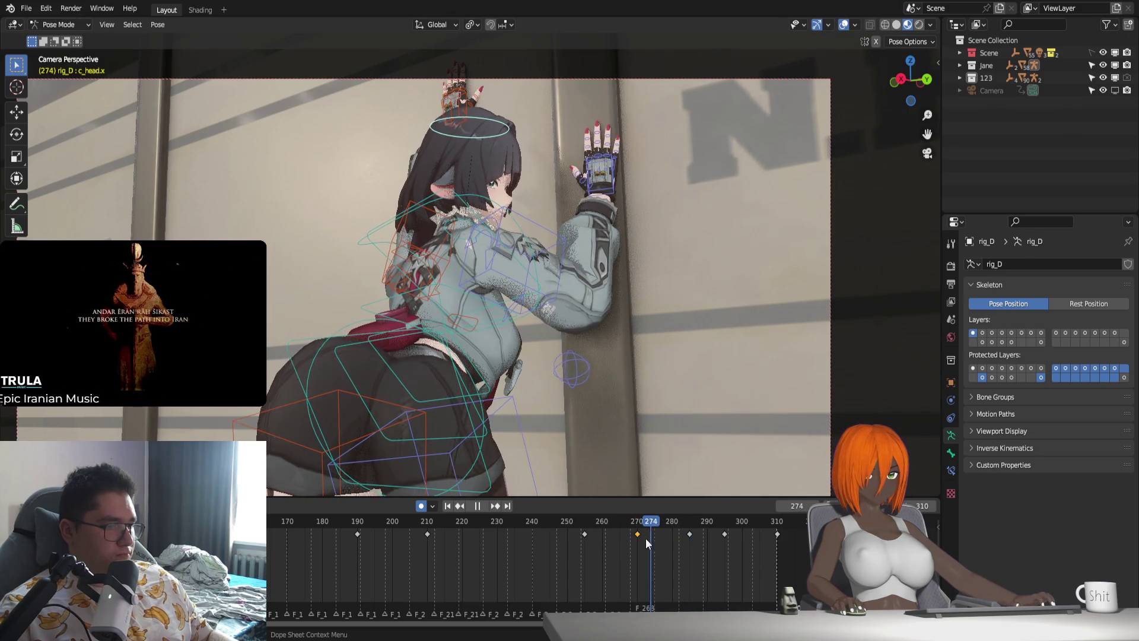
{"action": "key", "text": "Escape"}
{"action": "key", "text": "r"}
{"action": "key", "text": "y"}
{"action": "key", "text": "y"}
{"action": "left_click", "coordinate": [646, 438]}
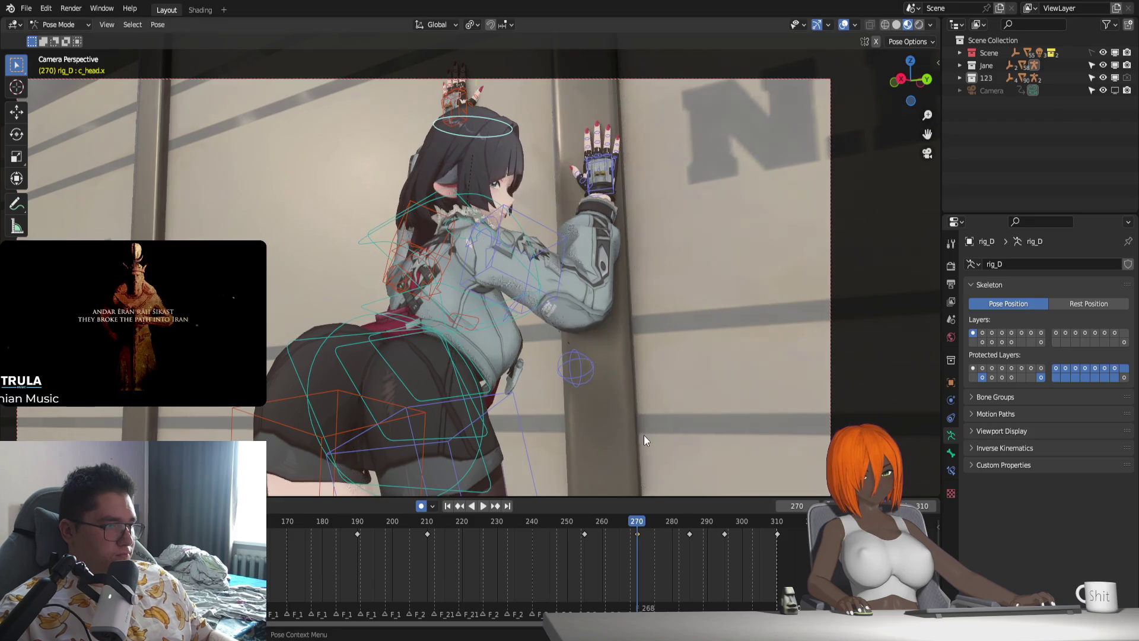
Tilt the head about its local Y axis at frame 285 and delete the key near 295.
{"action": "left_click", "coordinate": [585, 522]}
{"action": "key", "text": "space"}
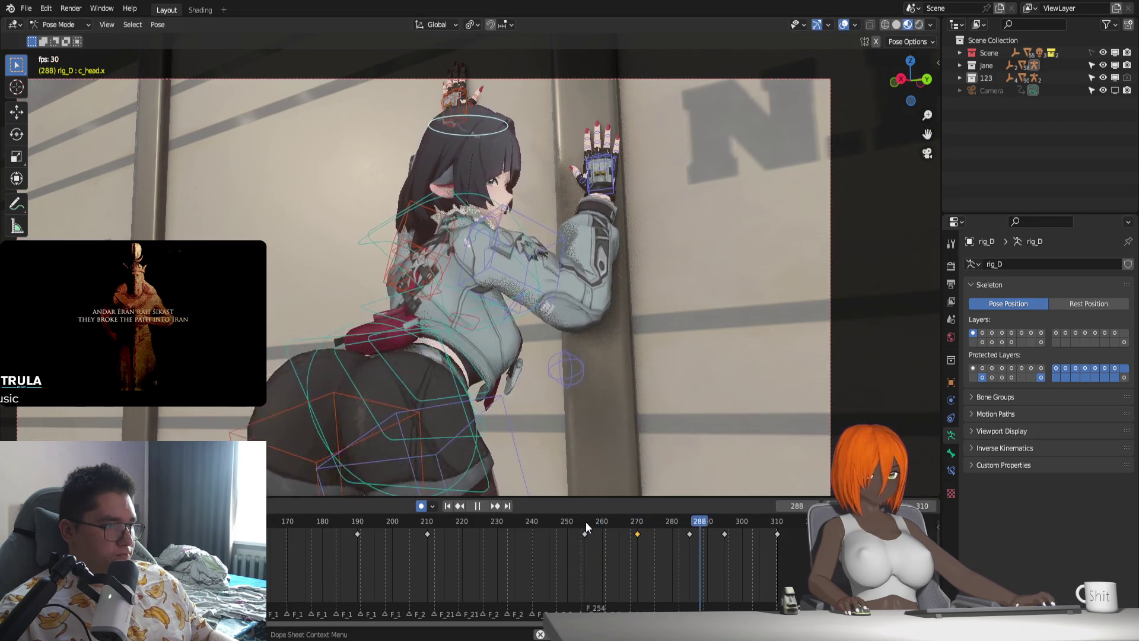
{"action": "left_click_drag", "start_coordinate": [591, 522], "coordinate": [689, 519]}
{"action": "key", "text": "r"}
{"action": "key", "text": "y"}
{"action": "key", "text": "y"}
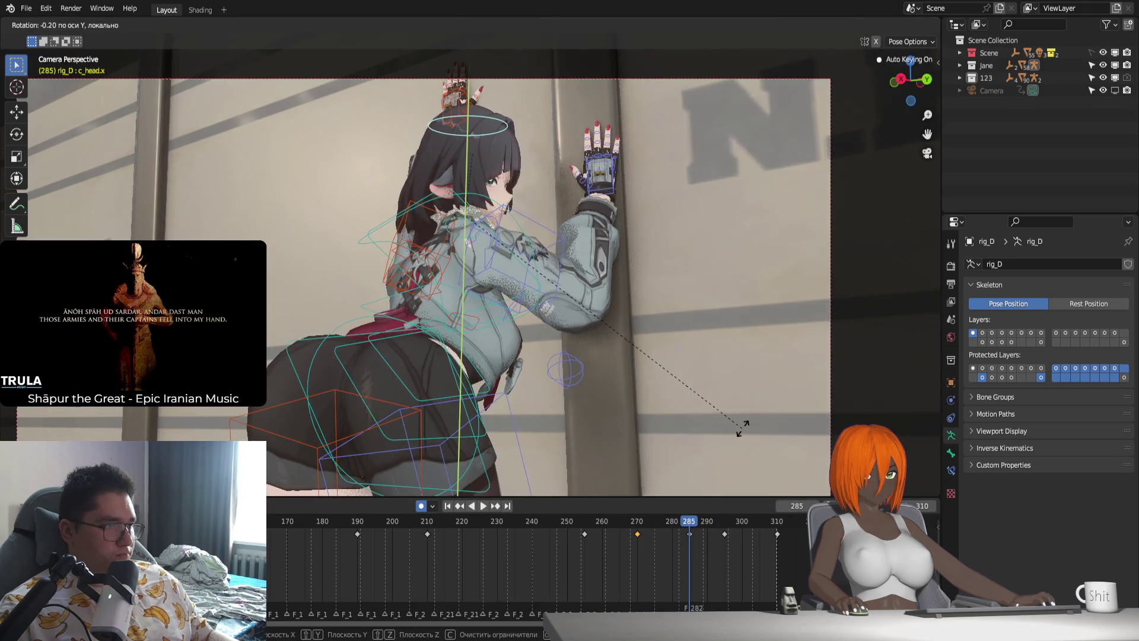
{"action": "left_click", "coordinate": [754, 414]}
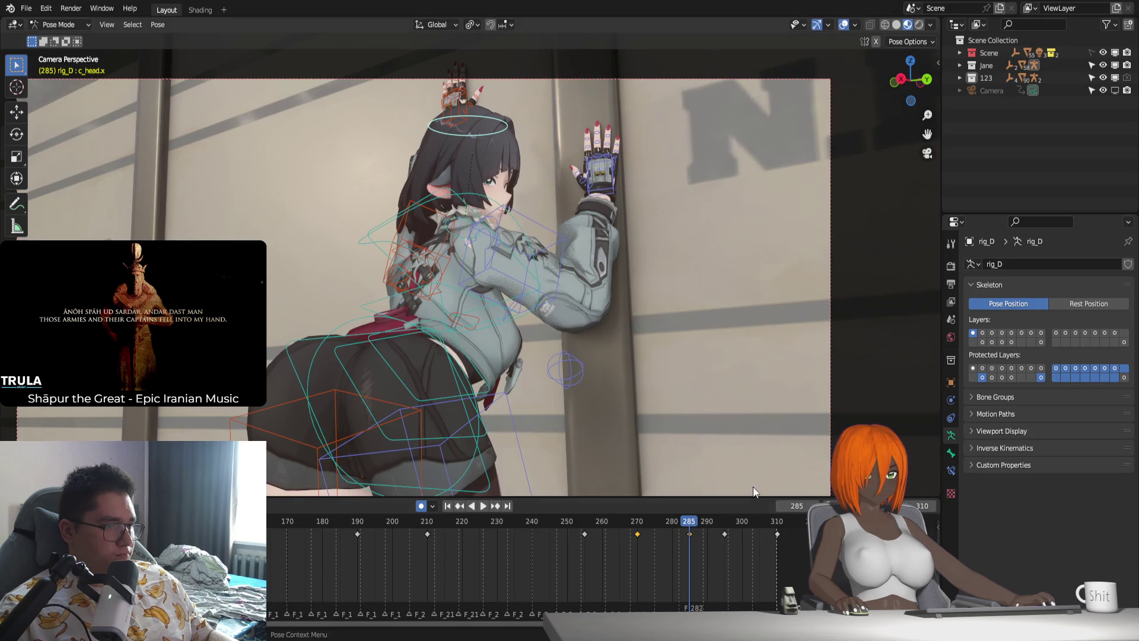
{"action": "key", "text": "Delete"}
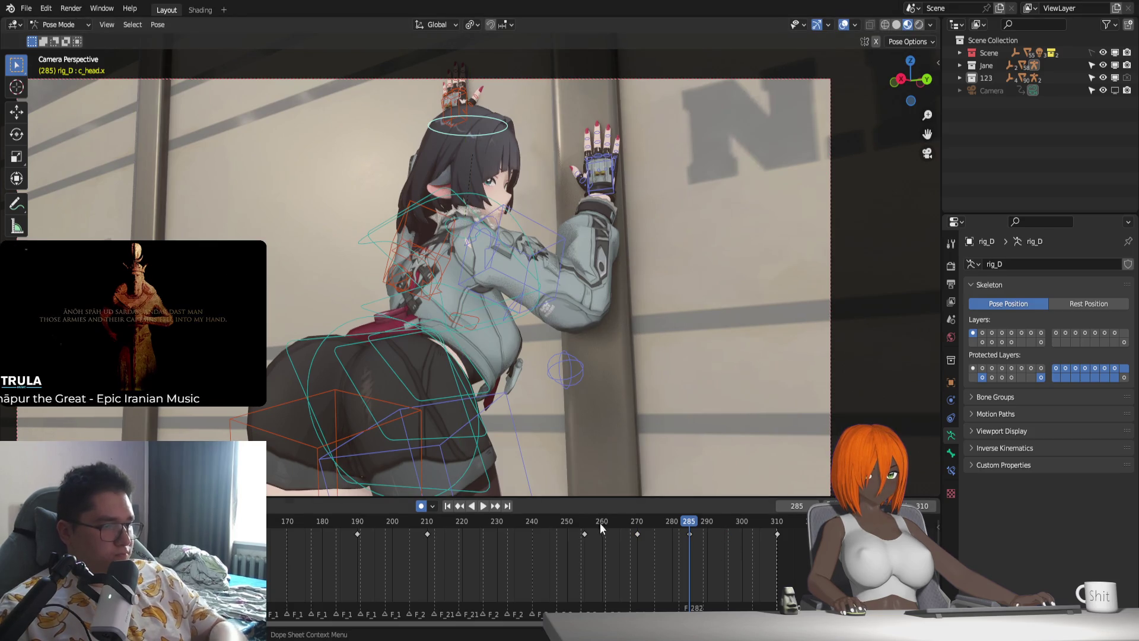
{"action": "key", "text": "space"}
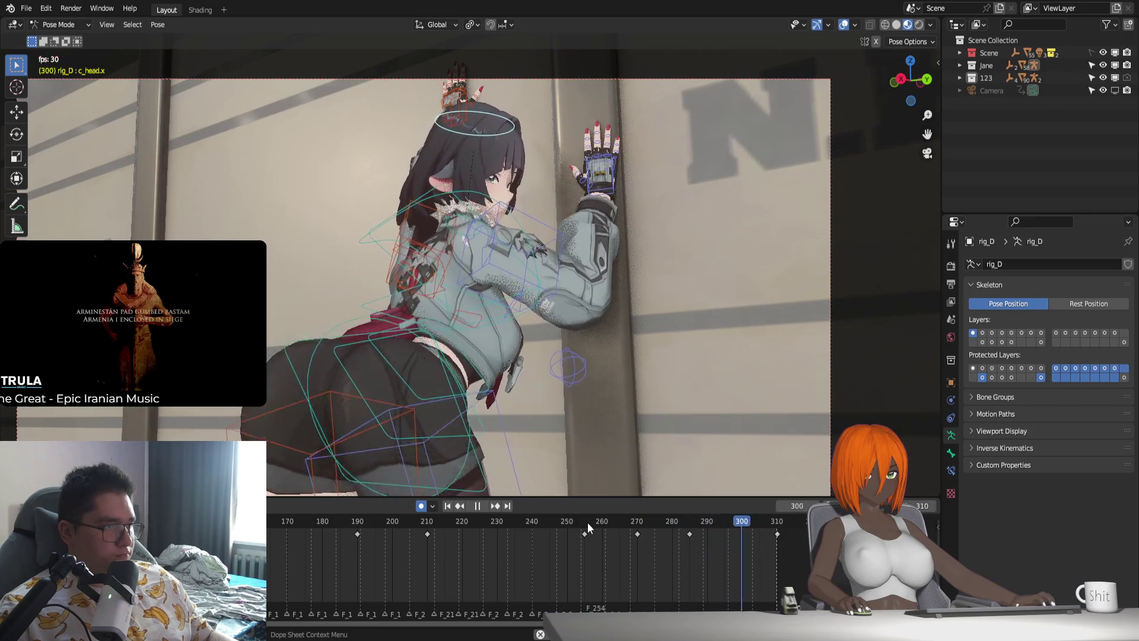
Rotate the head bone around the global Z axis at frame 295, auto-keying the pose.
{"action": "left_click", "coordinate": [587, 522]}
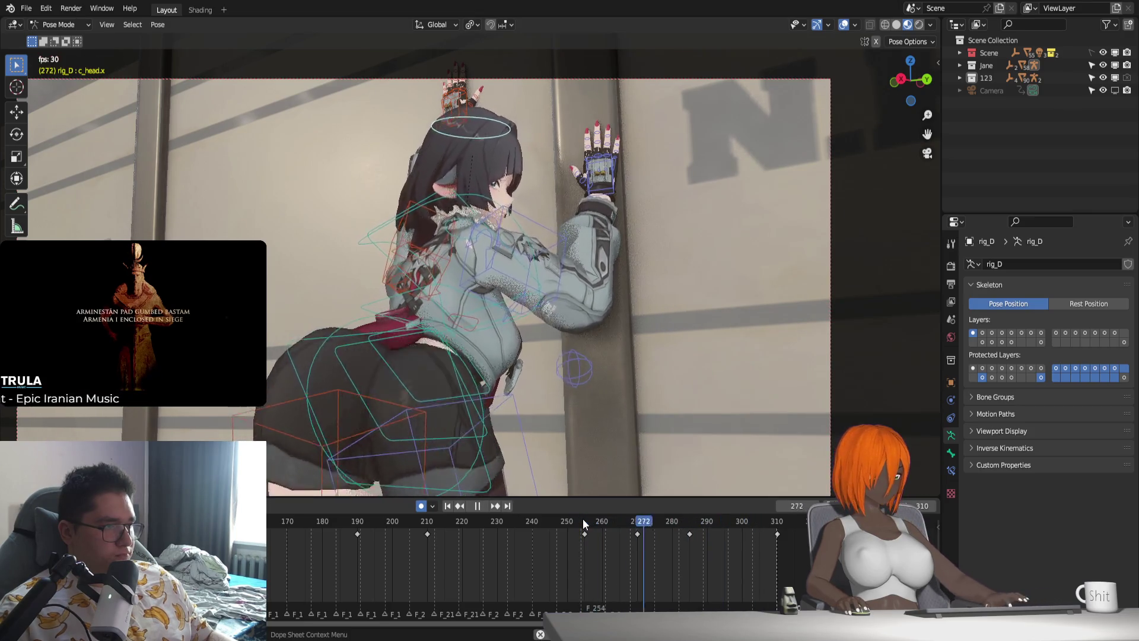
{"action": "left_click", "coordinate": [614, 520]}
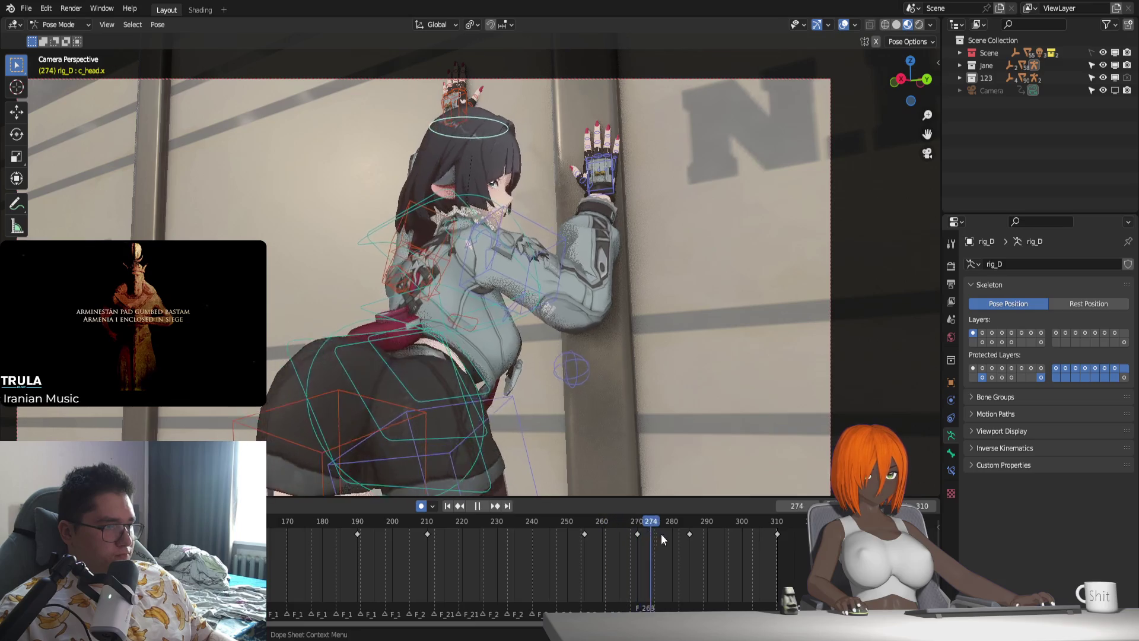
{"action": "key", "text": "space"}
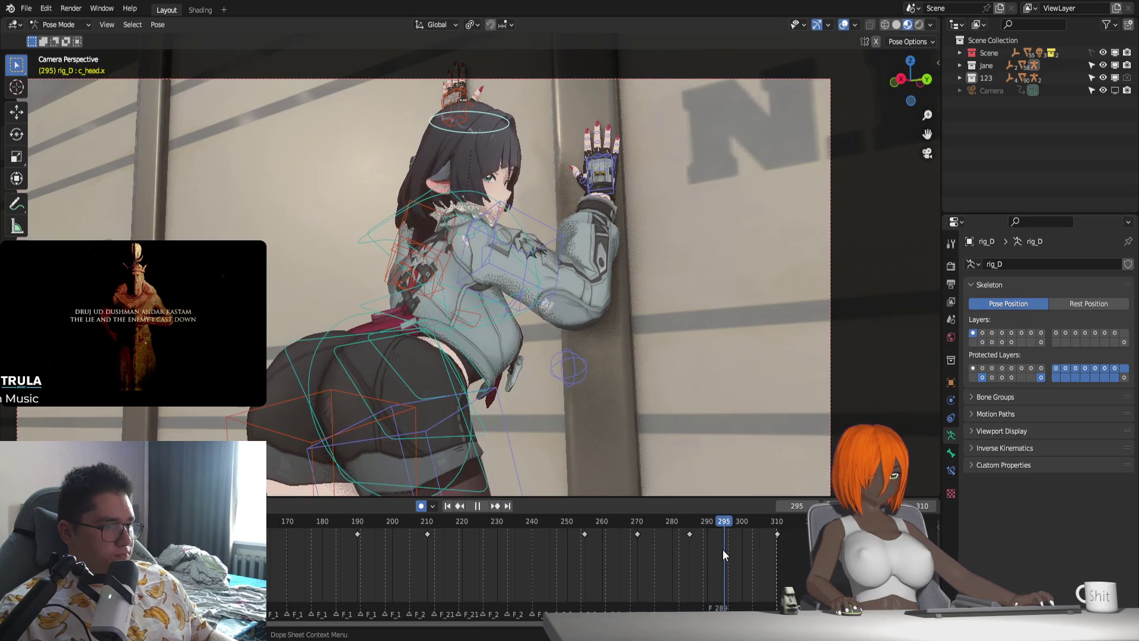
{"action": "key", "text": "r"}
{"action": "key", "text": "z"}
{"action": "left_click", "coordinate": [778, 411]}
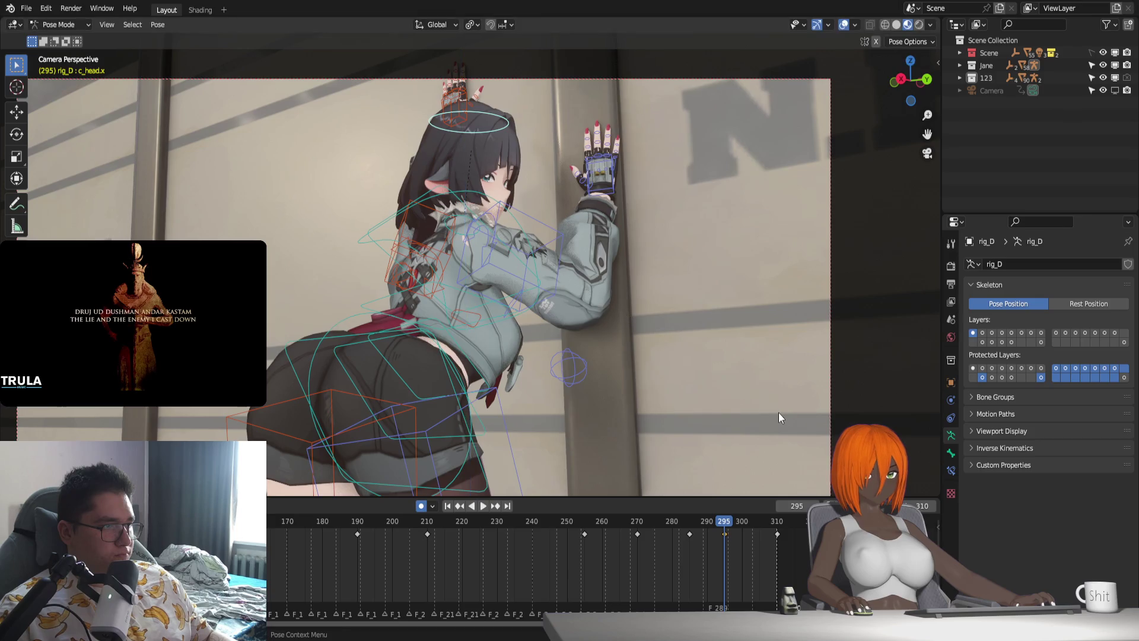
Play the animation from about frame 255 and from frame 295 to review the new key.
{"action": "left_click", "coordinate": [586, 522]}
{"action": "key", "text": "space"}
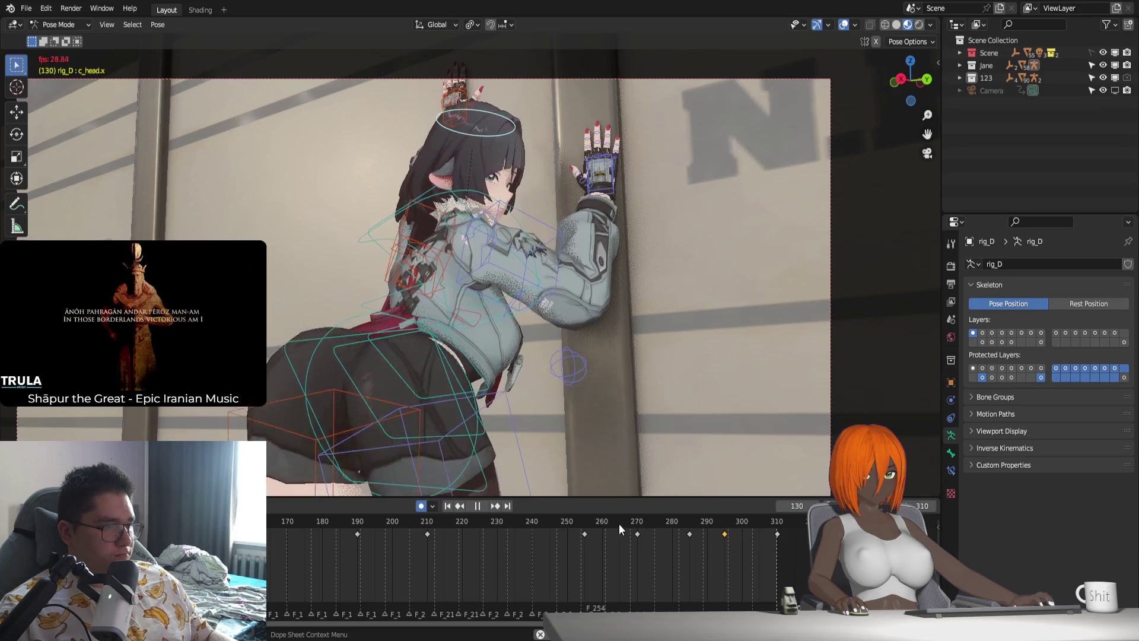
{"action": "key", "text": "Escape"}
{"action": "left_click", "coordinate": [722, 521]}
{"action": "key", "text": "space"}
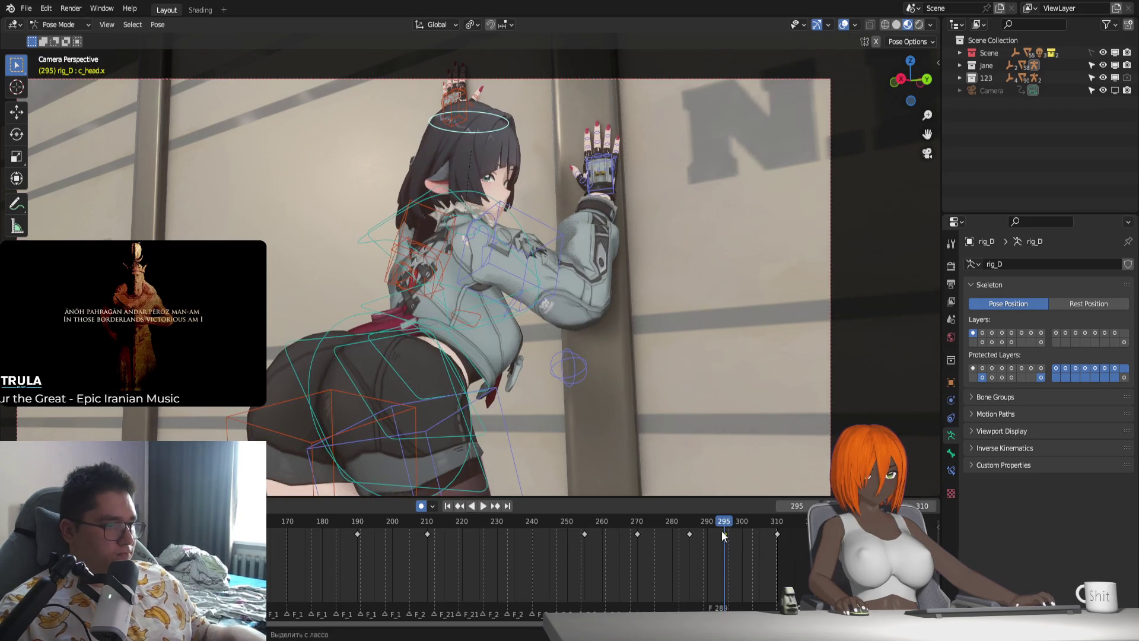
{"action": "key", "text": "space"}
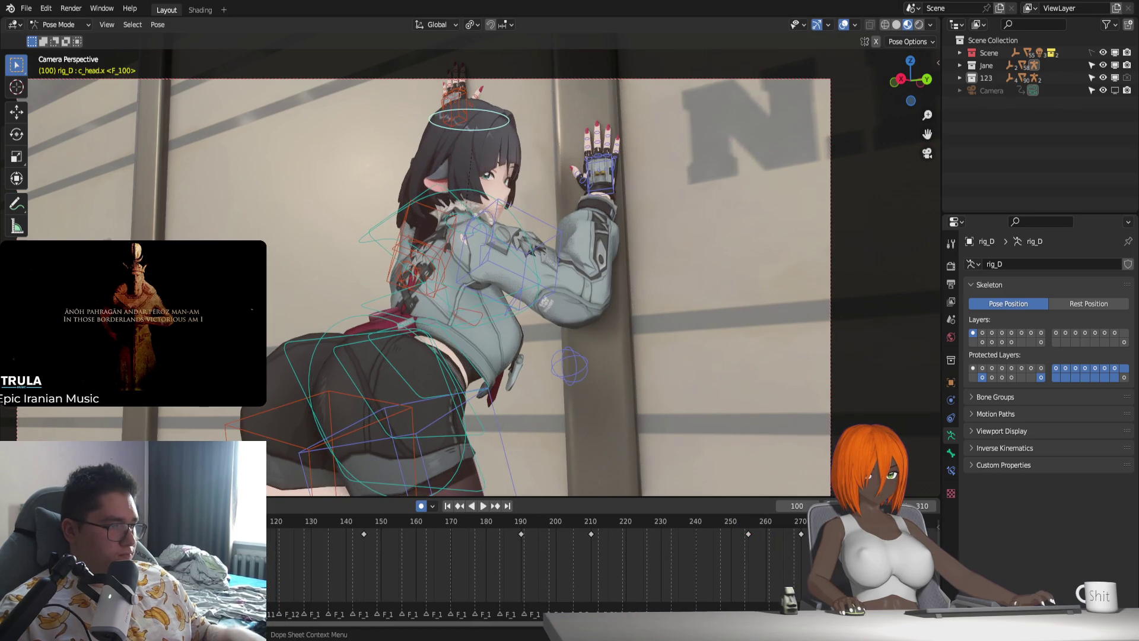
{"action": "key", "text": "space"}
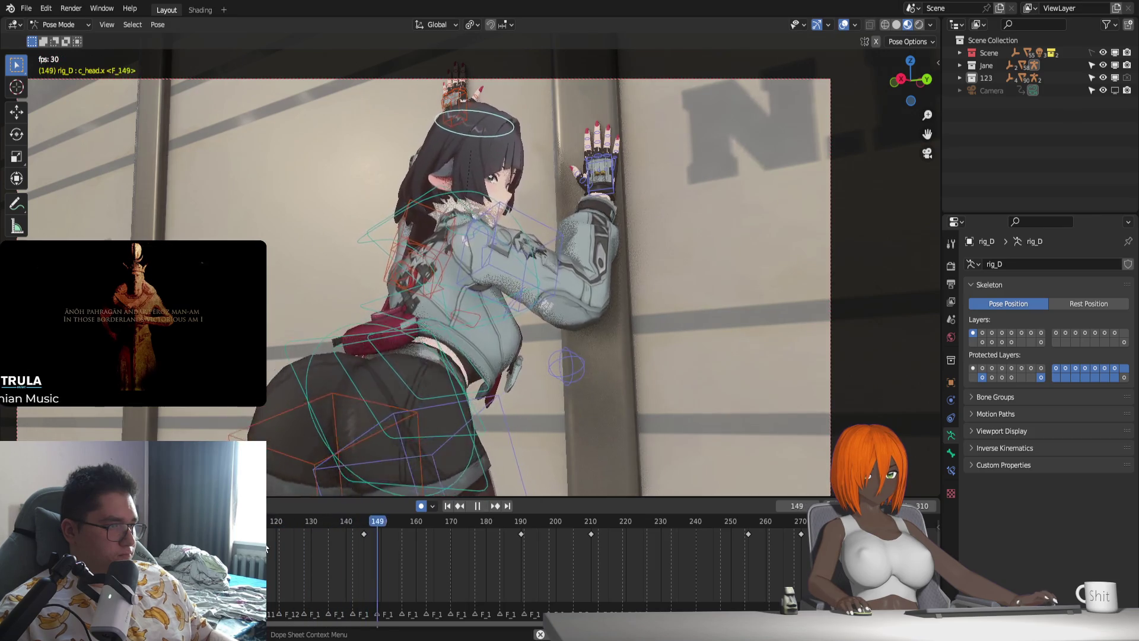
{"action": "key", "text": "space"}
{"action": "scroll", "coordinate": [600, 521], "scroll_direction": "right", "scroll_amount": 5, "text": "ctrl"}
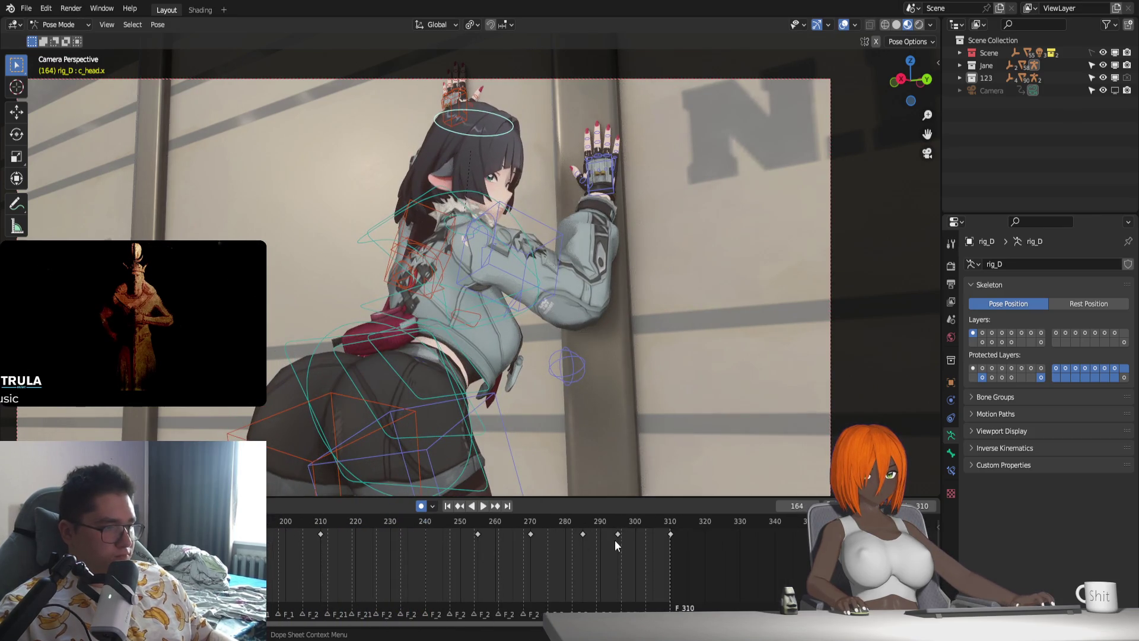
Key the head pose at frame 310 with a slight global Z rotation.
{"action": "left_click", "coordinate": [671, 523]}
{"action": "key", "text": "ctrl+v"}
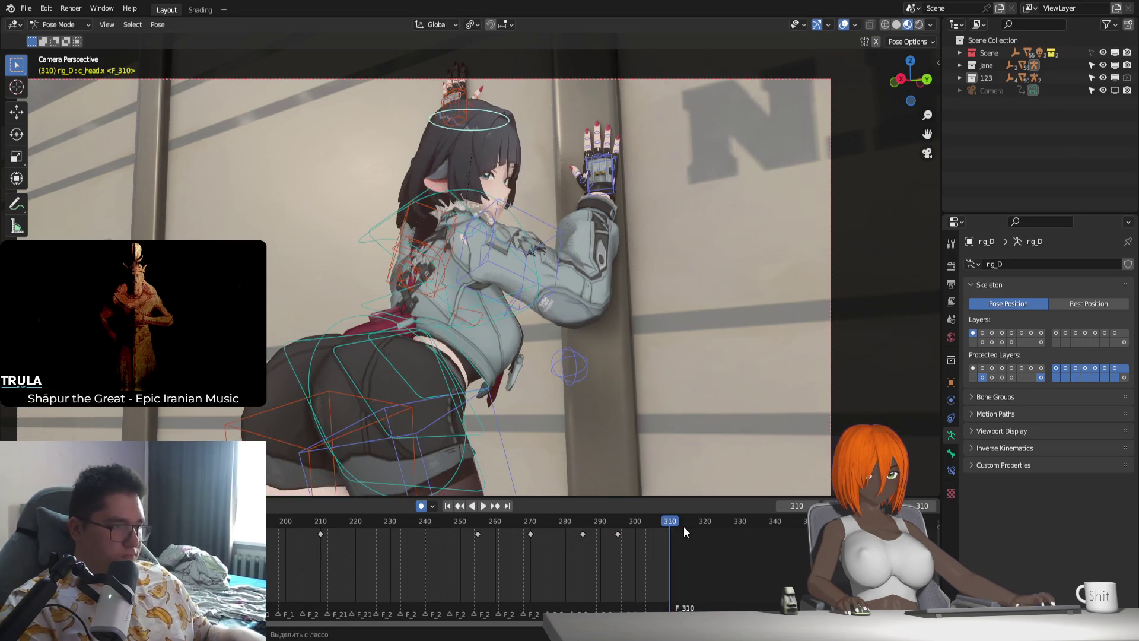
{"action": "key", "text": "r"}
{"action": "key", "text": "z"}
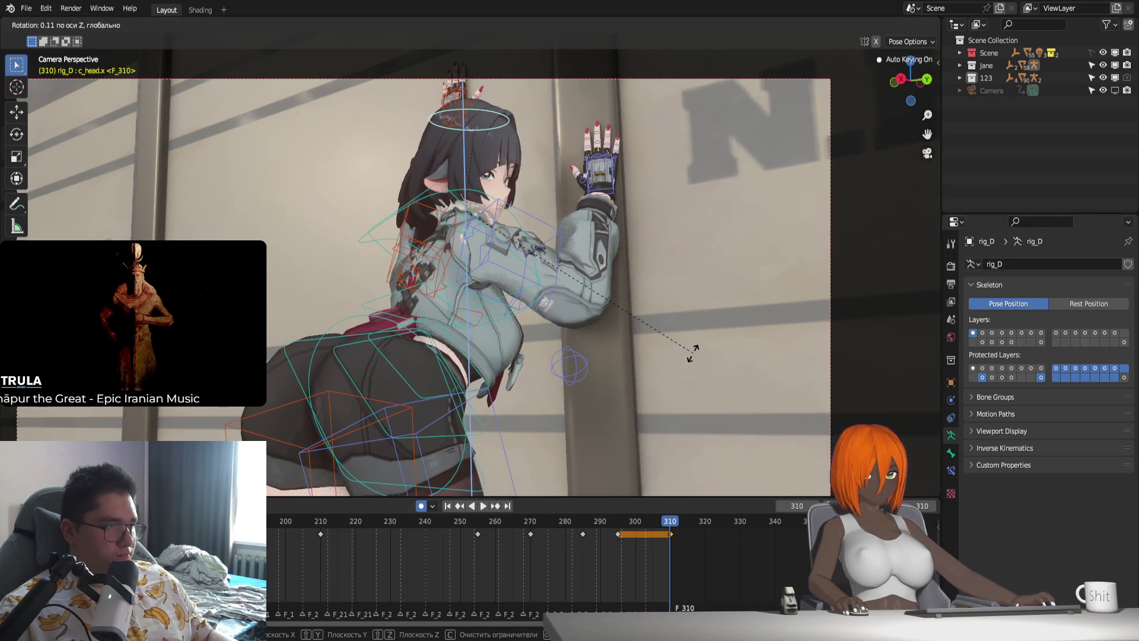
{"action": "left_click", "coordinate": [690, 358]}
Play back and scrub around frame 299 to review the continued head turn.
{"action": "key", "text": "space"}
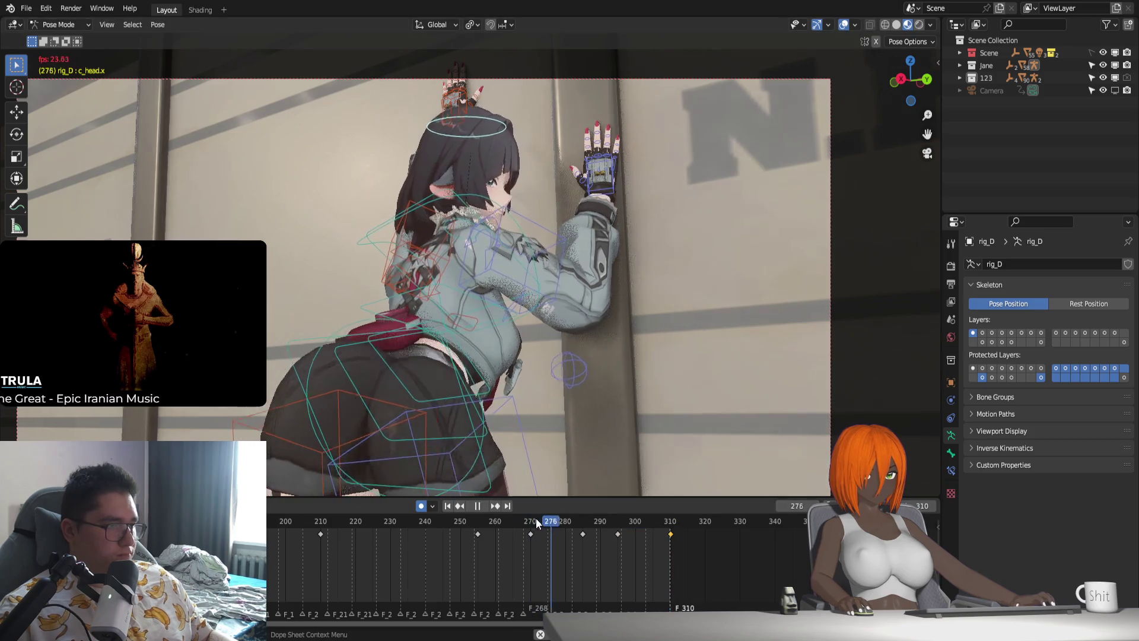
{"action": "mouse_move", "coordinate": [537, 517]}
{"action": "left_mouse_down"}
{"action": "mouse_move", "coordinate": [620, 532]}
{"action": "mouse_move", "coordinate": [593, 522]}
{"action": "mouse_move", "coordinate": [639, 546]}
{"action": "left_mouse_up"}
{"action": "key", "text": "space"}
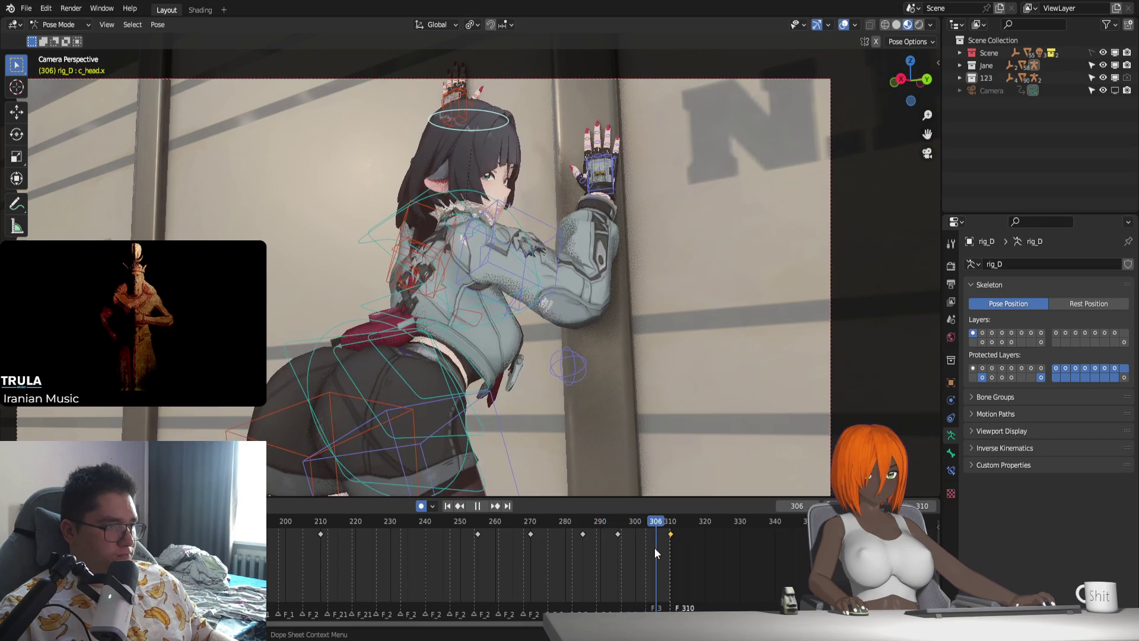
{"action": "scroll", "coordinate": [653, 547], "scroll_direction": "up", "scroll_amount": 5, "text": "ctrl"}
{"action": "key", "text": "space"}
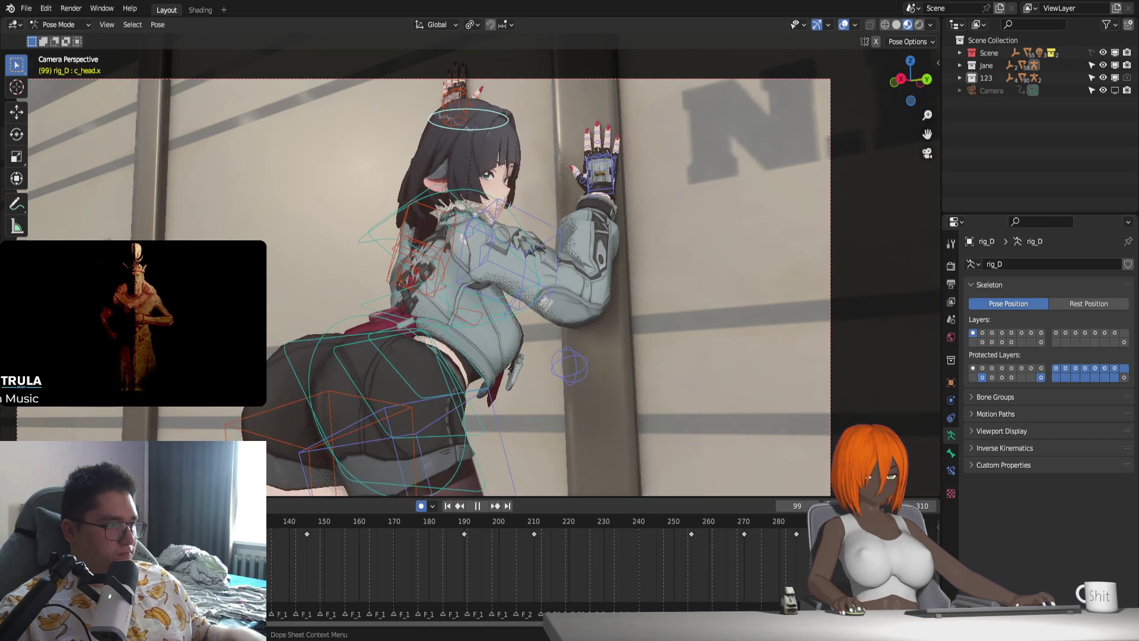
Move the head keyframe from frame 210 to about frame 205.
{"action": "key", "text": "space"}
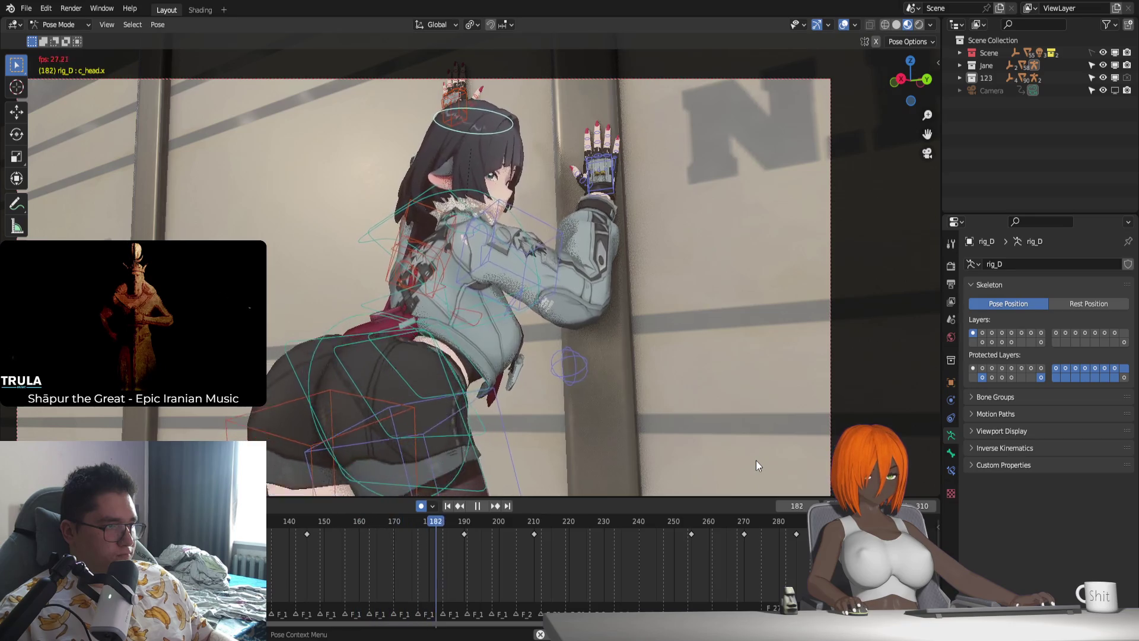
{"action": "left_click_drag", "start_coordinate": [462, 521], "coordinate": [518, 549]}
{"action": "left_click", "coordinate": [534, 535]}
{"action": "key", "text": "g"}
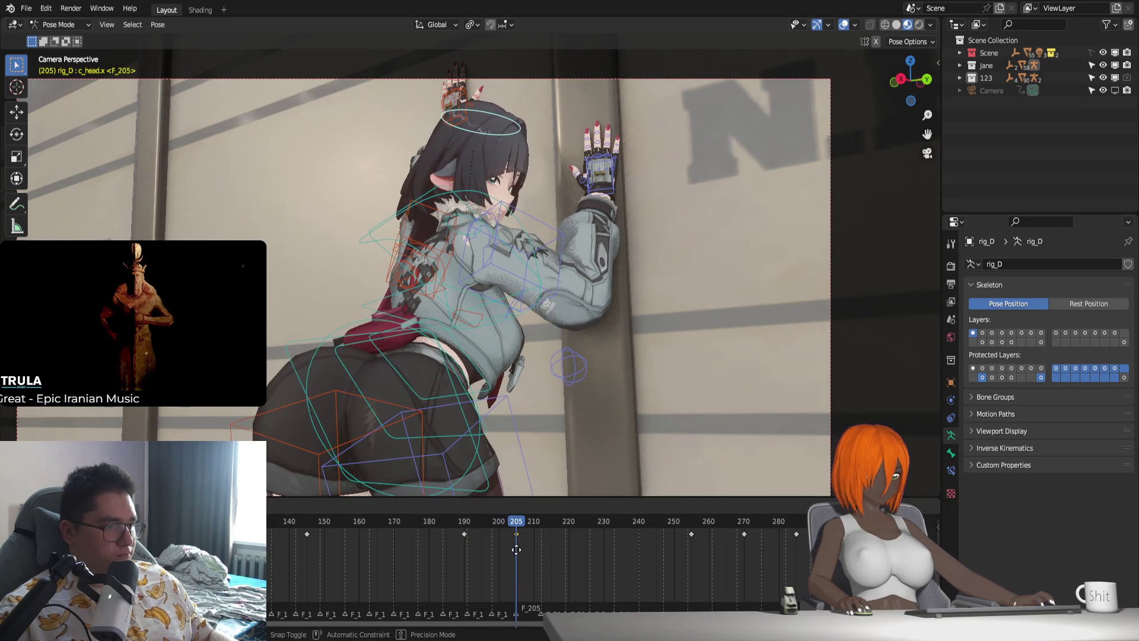
{"action": "left_click", "coordinate": [516, 549]}
Replay the animation from frame 190 and from frame 254 to review the change.
{"action": "left_click", "coordinate": [462, 521]}
{"action": "key", "text": "space"}
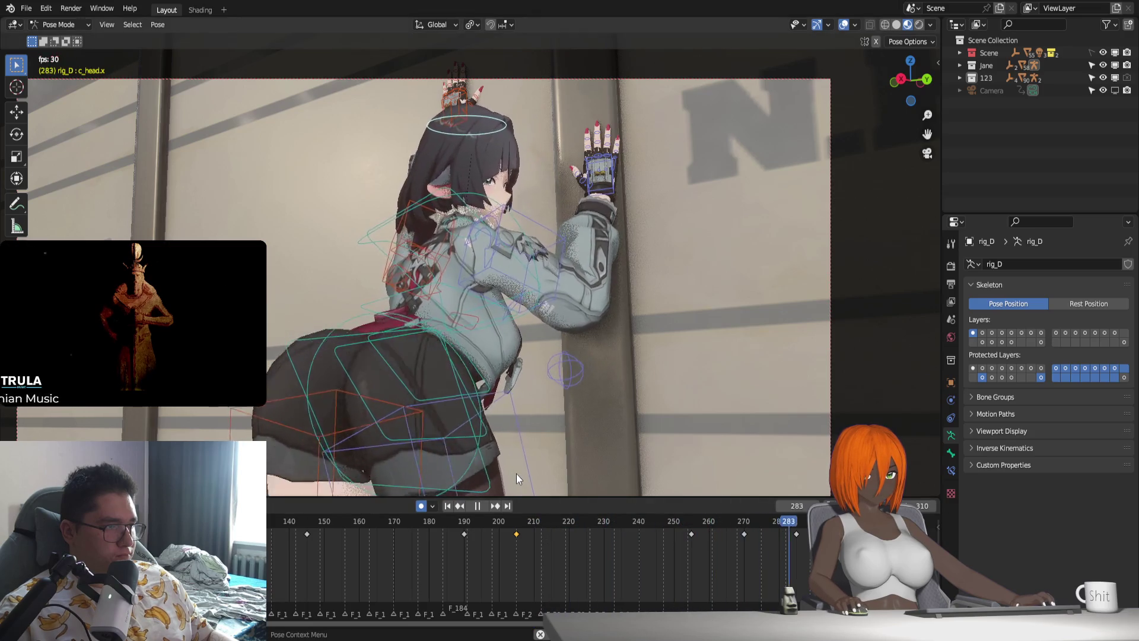
{"action": "left_click_drag", "start_coordinate": [691, 537], "coordinate": [743, 546]}
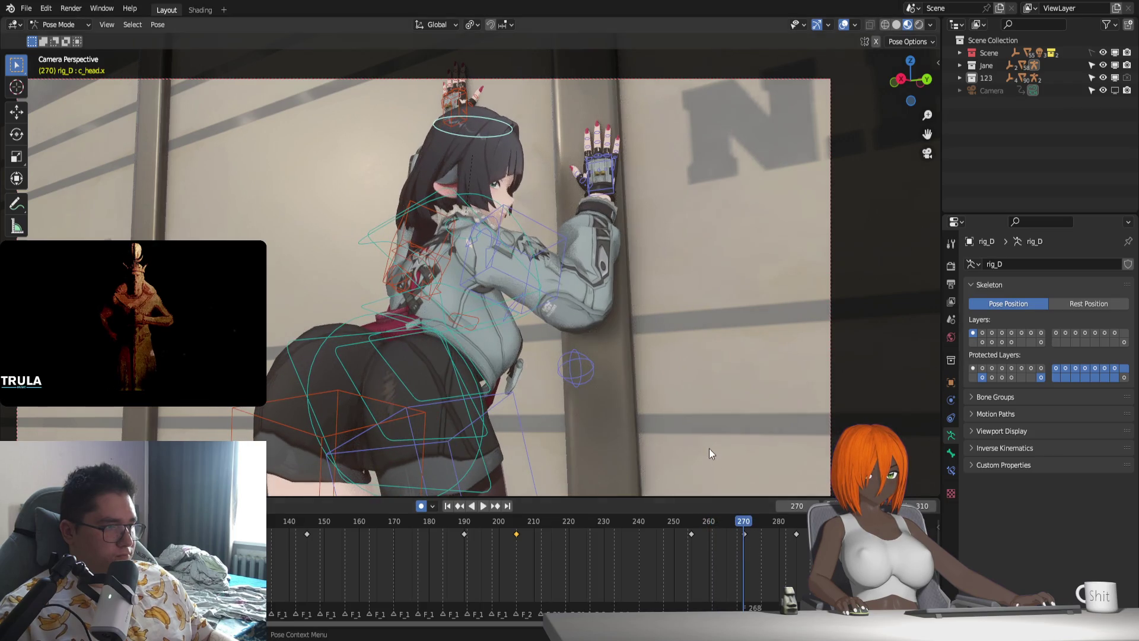
{"action": "left_click", "coordinate": [688, 534]}
{"action": "key", "text": "space"}
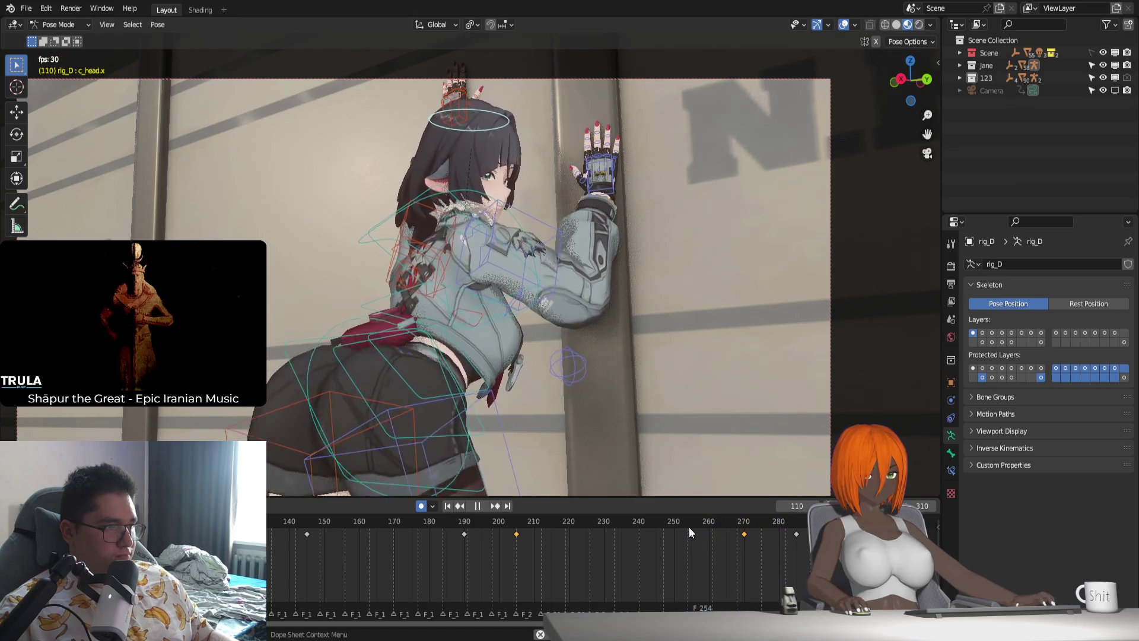
{"action": "scroll", "coordinate": [584, 453], "scroll_direction": "down", "scroll_amount": 1}
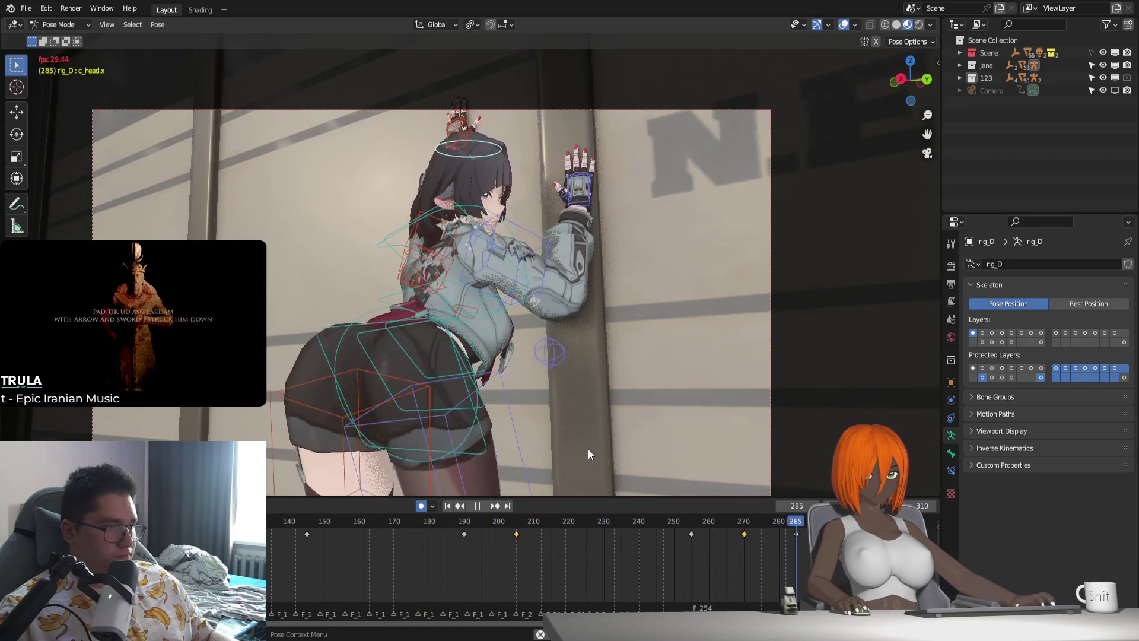
{"action": "key", "text": "Escape"}
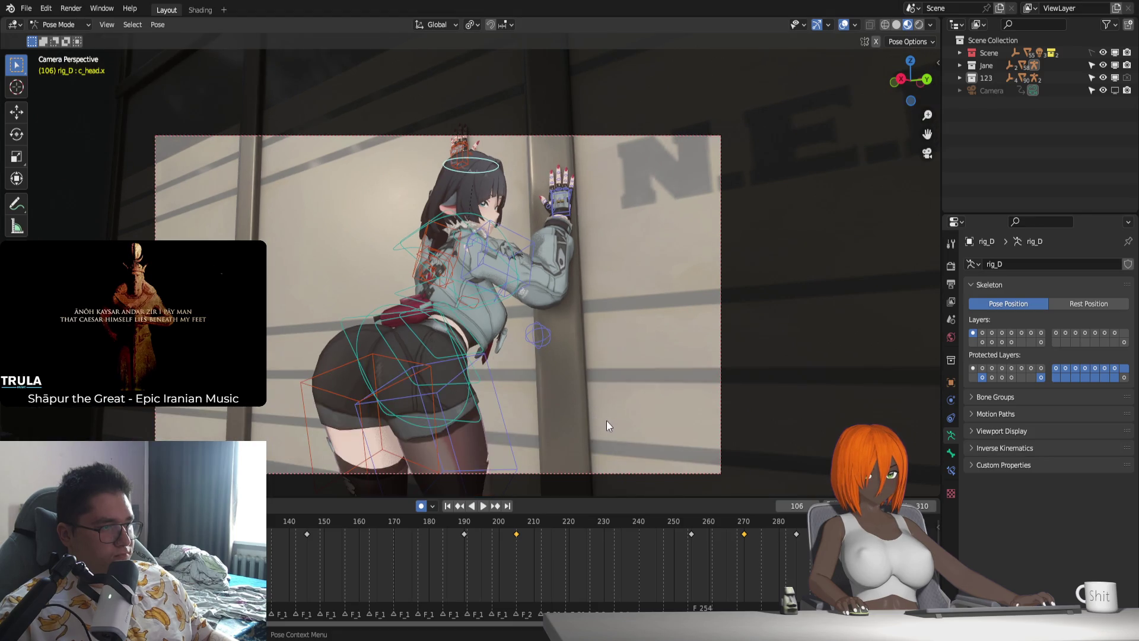
{"action": "key", "text": "space"}
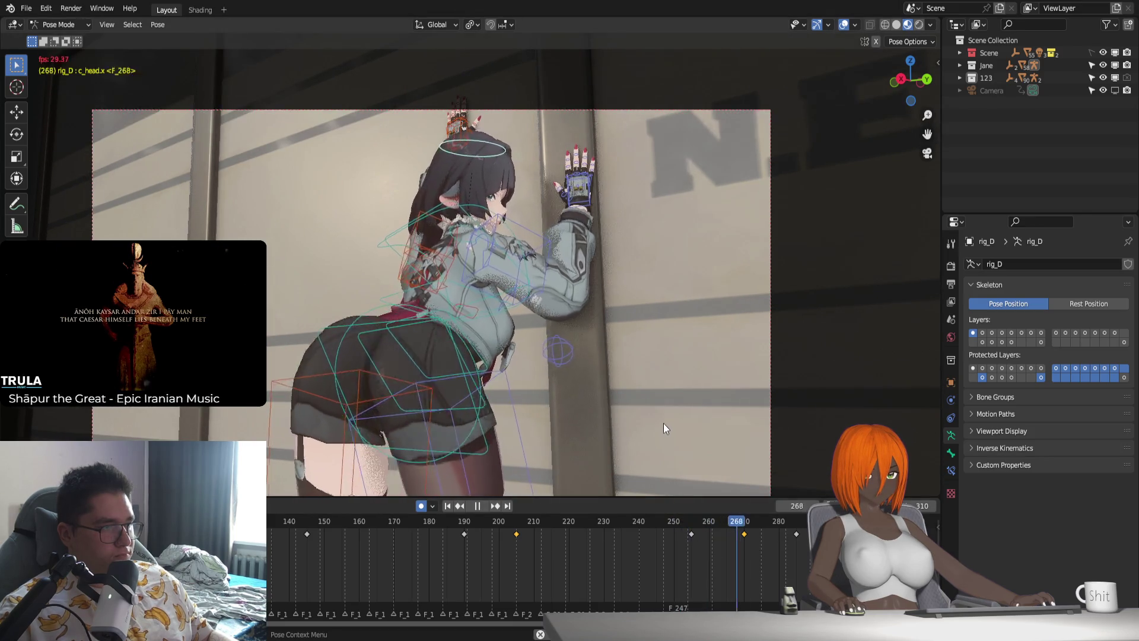
{"action": "left_click_drag", "start_coordinate": [674, 528], "coordinate": [707, 530]}
{"action": "key", "text": "space"}
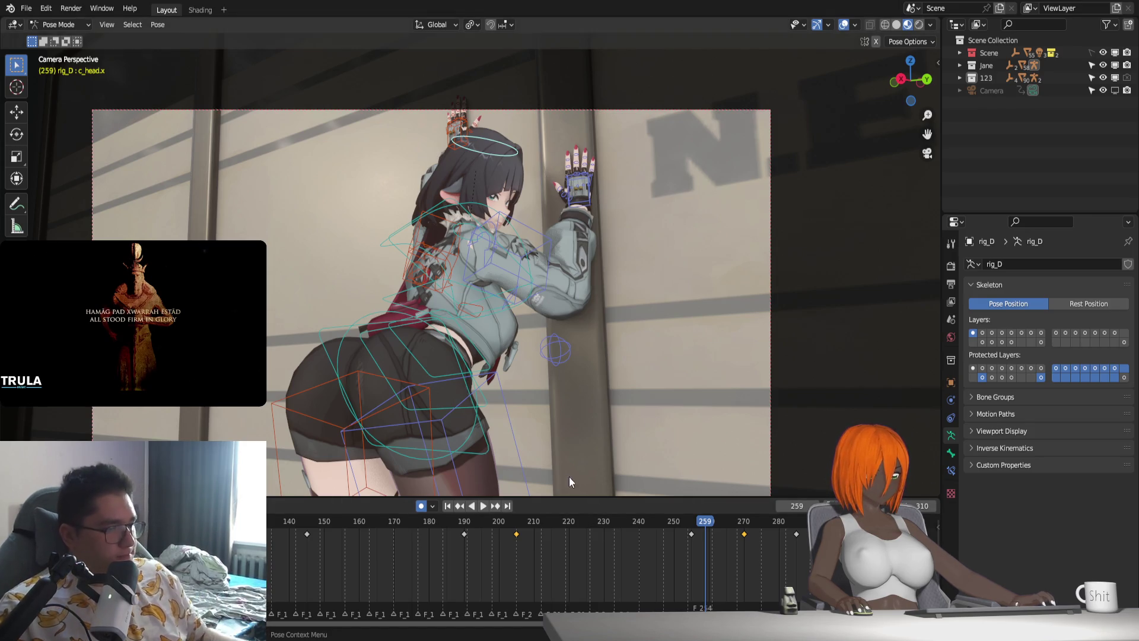
{"action": "key", "text": "space"}
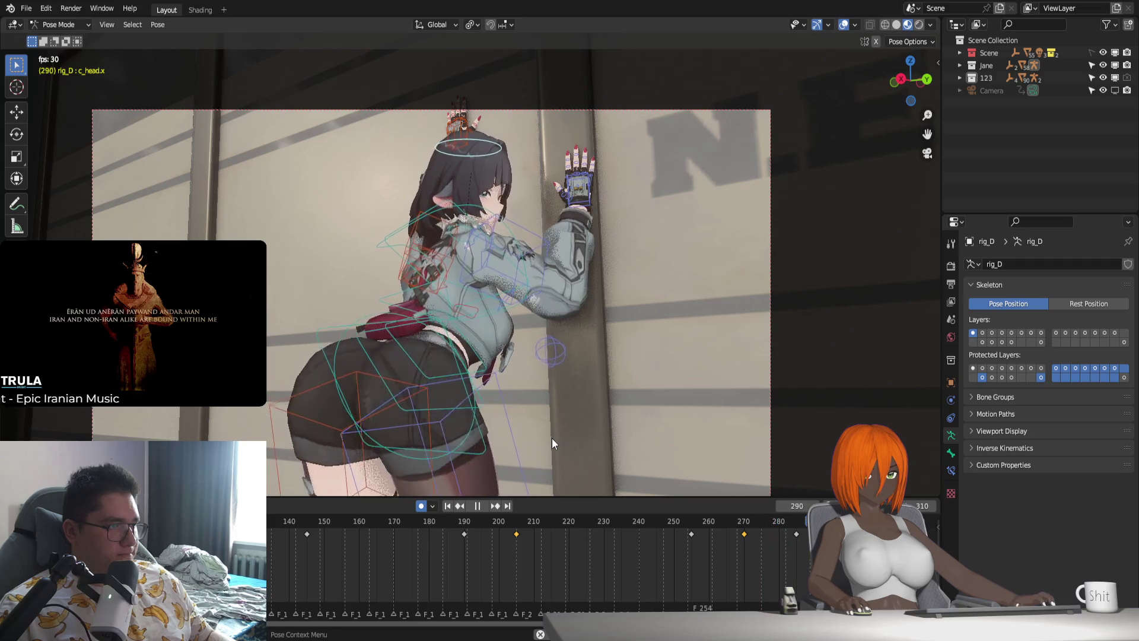
{"action": "mouse_move", "coordinate": [710, 526]}
{"action": "left_mouse_down"}
{"action": "mouse_move", "coordinate": [693, 527]}
{"action": "mouse_move", "coordinate": [745, 539]}
{"action": "left_mouse_up"}
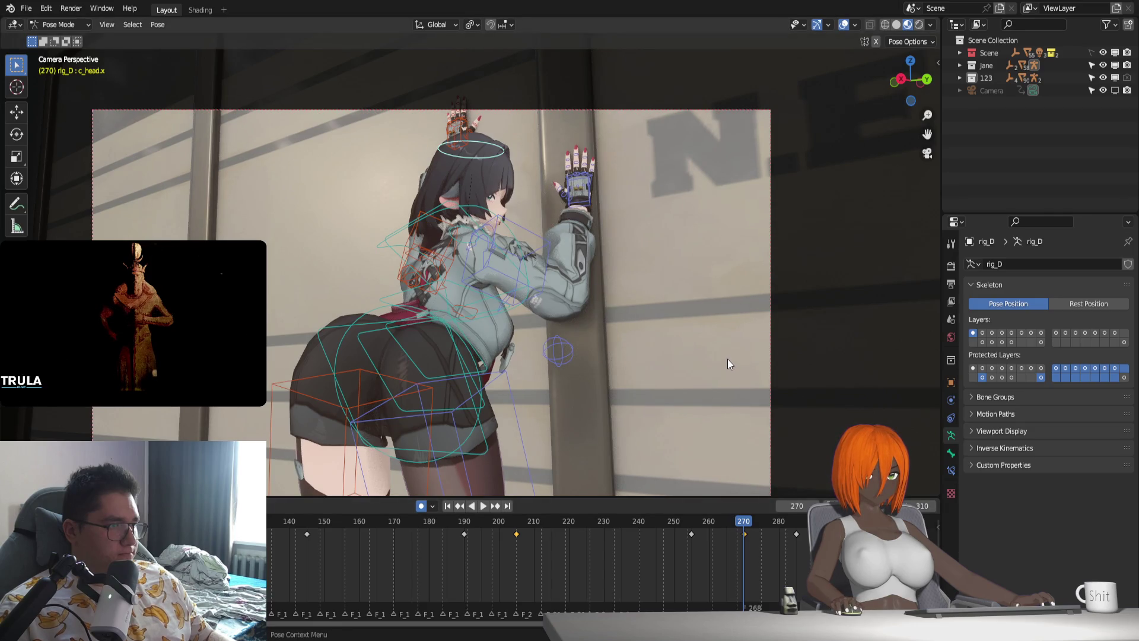
{"action": "key", "text": "KP_0"}
{"action": "mouse_move", "coordinate": [728, 357]}
{"action": "middle_mouse_down"}
{"action": "mouse_move", "coordinate": [603, 372]}
{"action": "mouse_move", "coordinate": [464, 354]}
{"action": "mouse_move", "coordinate": [609, 390]}
{"action": "middle_mouse_up"}
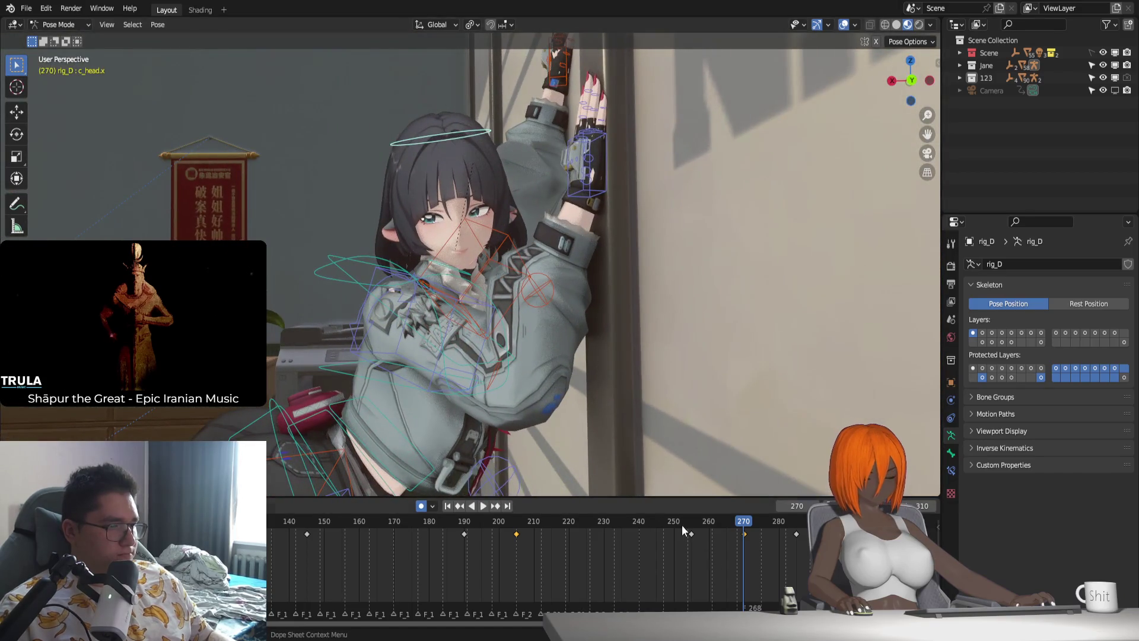
At frame 270, key the head and rotate it more upright, then replay from frame 254.
{"action": "key", "text": "space"}
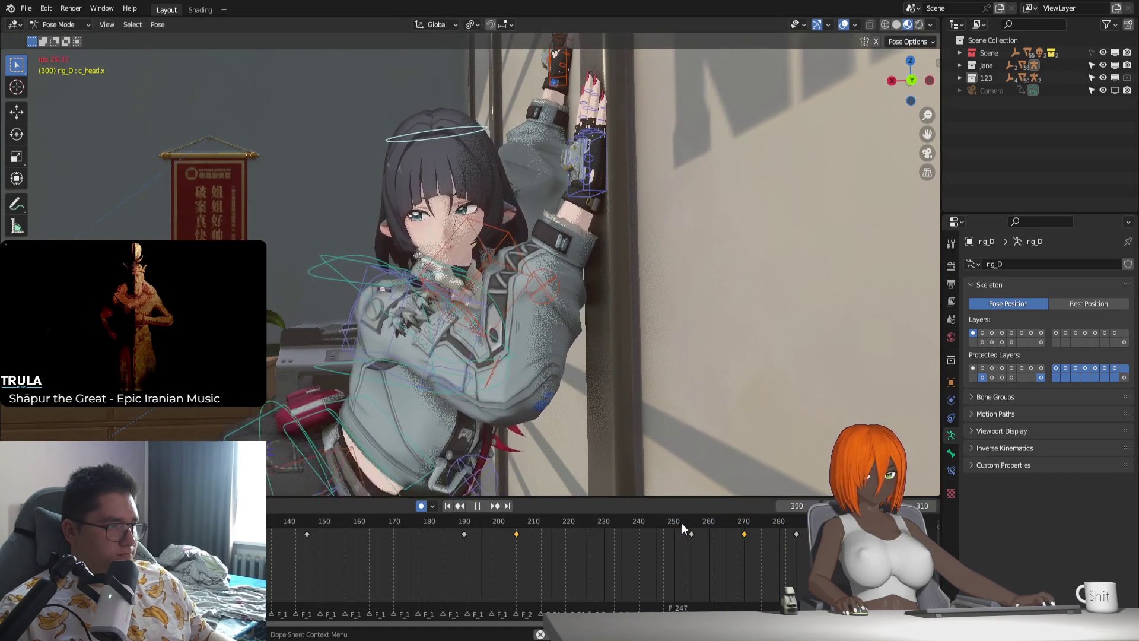
{"action": "left_click_drag", "start_coordinate": [683, 527], "coordinate": [744, 531]}
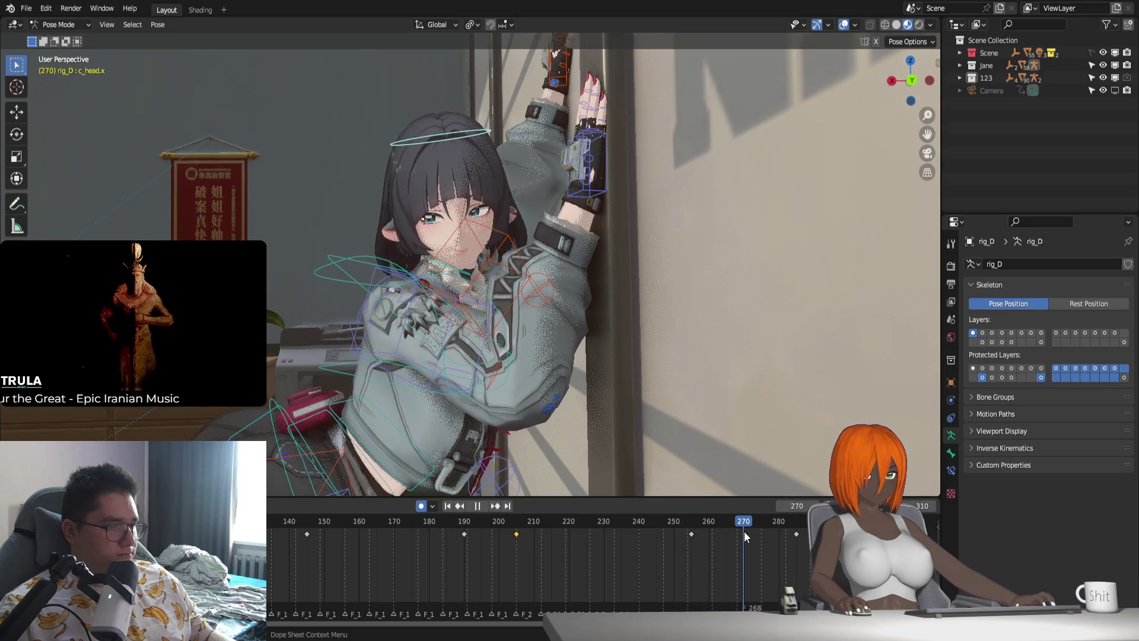
{"action": "key", "text": "space"}
{"action": "key", "text": "i"}
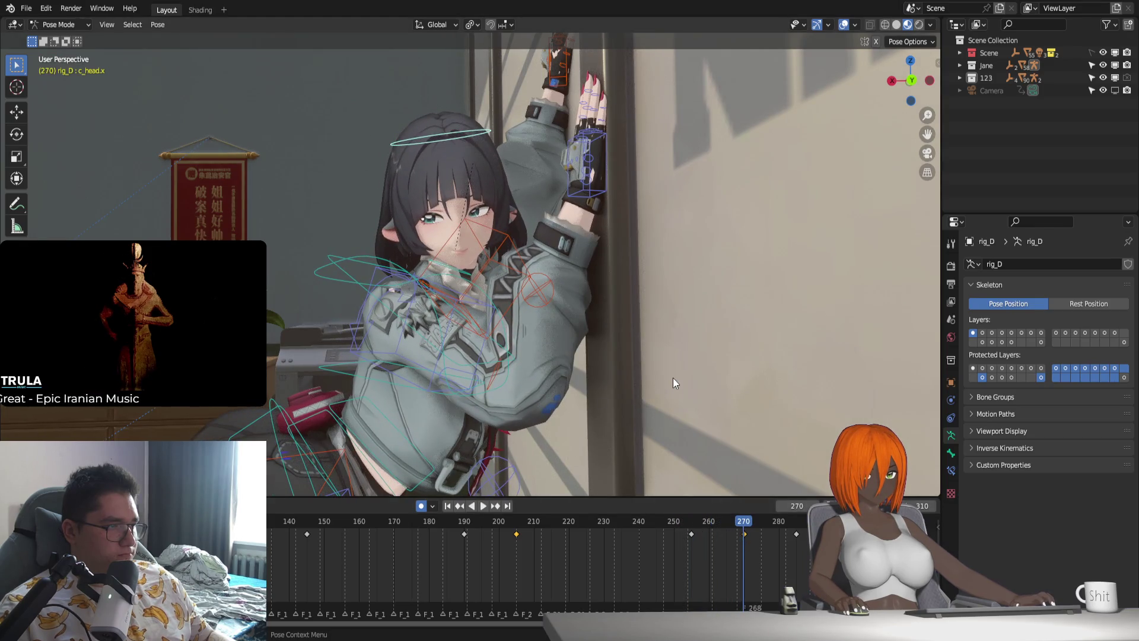
{"action": "key", "text": "r"}
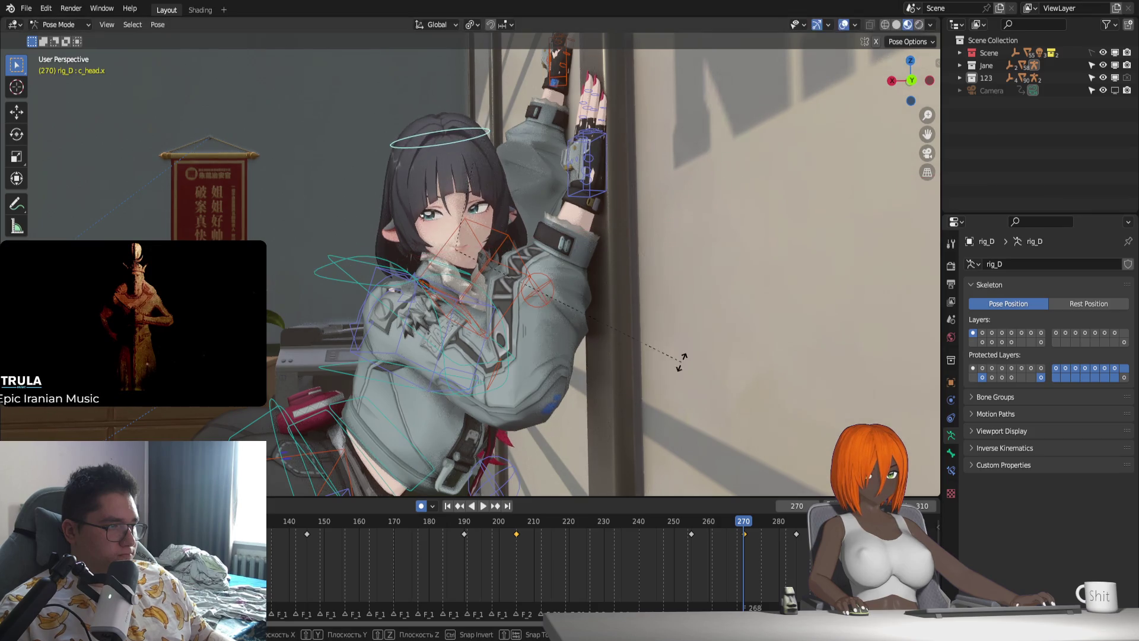
{"action": "left_click", "coordinate": [679, 388]}
{"action": "left_click", "coordinate": [689, 517]}
{"action": "key", "text": "space"}
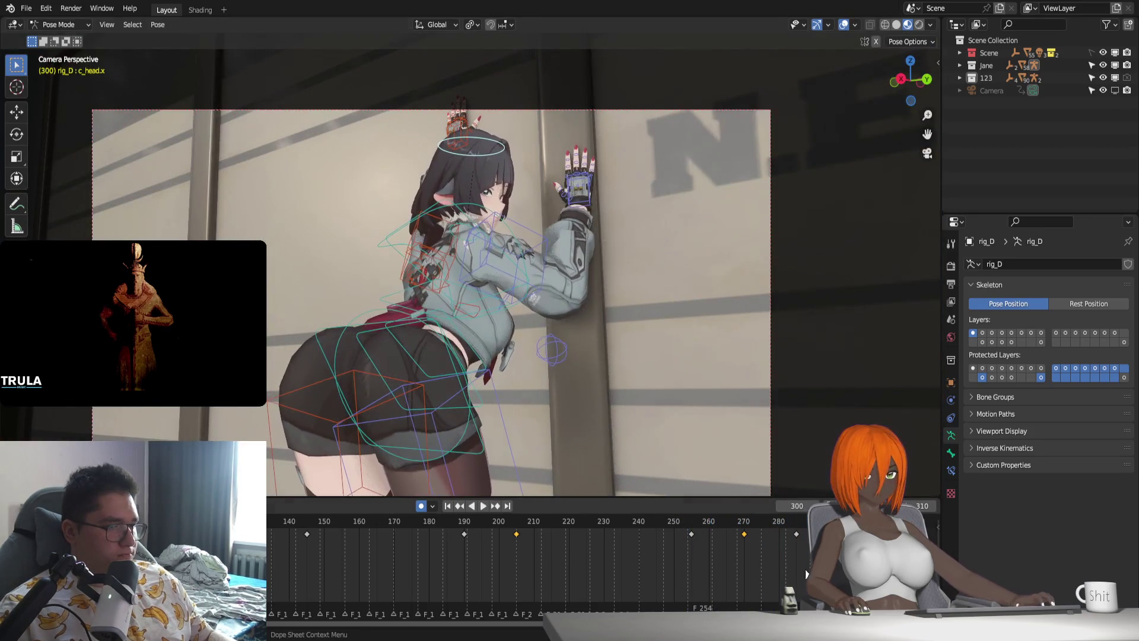
Delete the head keyframe near frame 285 and replay from about frame 257.
{"action": "left_click", "coordinate": [698, 523]}
{"action": "key", "text": "space"}
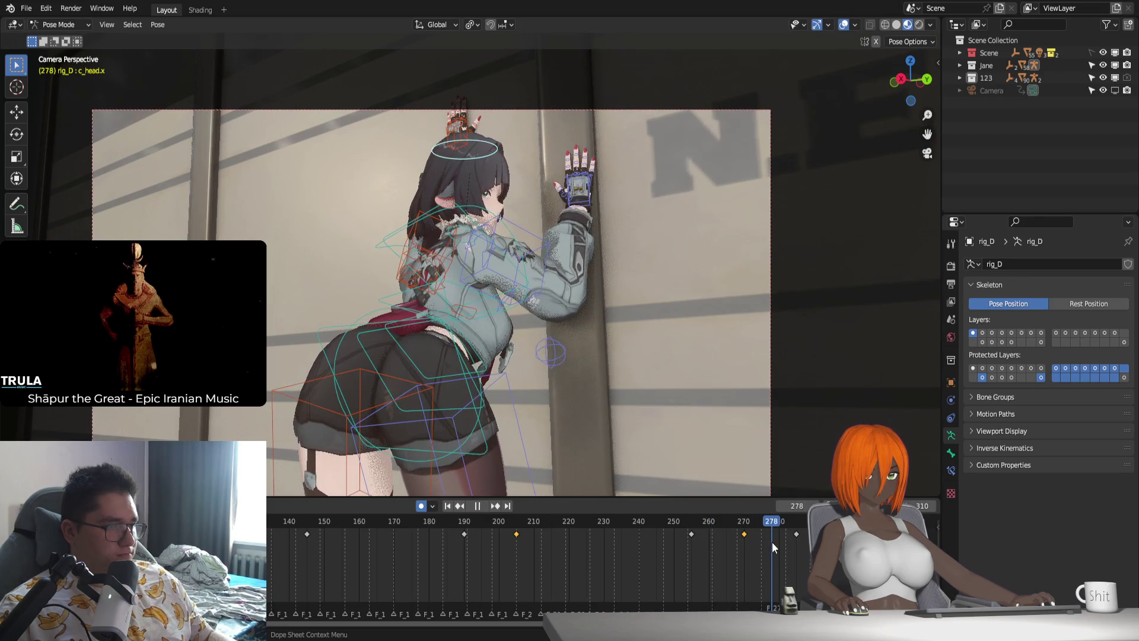
{"action": "left_click", "coordinate": [796, 534]}
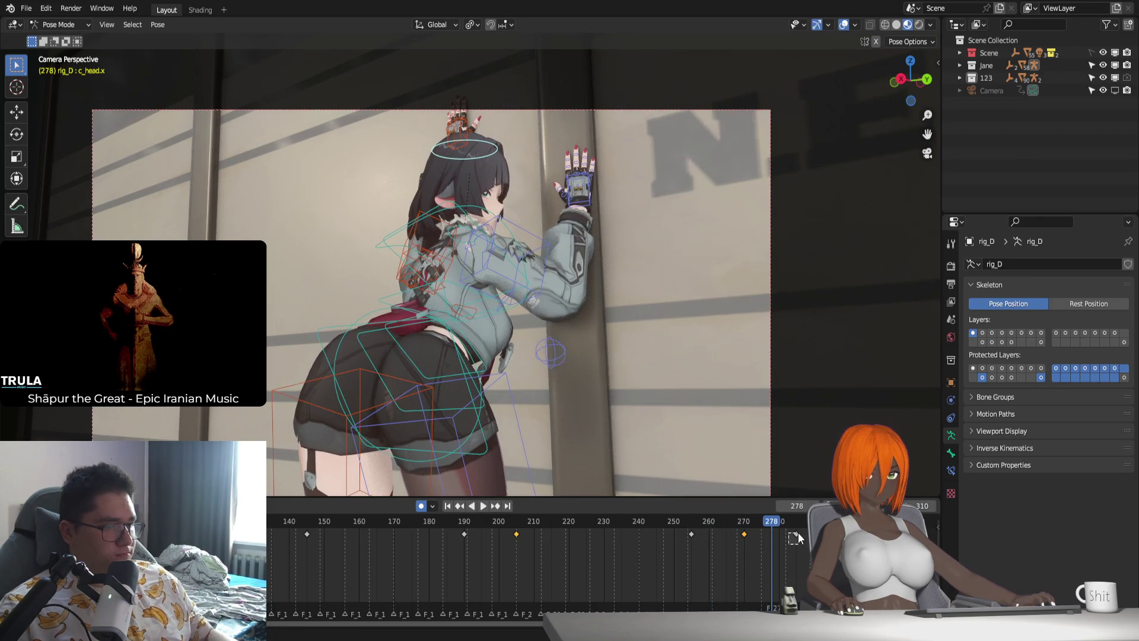
{"action": "key", "text": "Delete"}
{"action": "left_click", "coordinate": [698, 523]}
{"action": "key", "text": "space"}
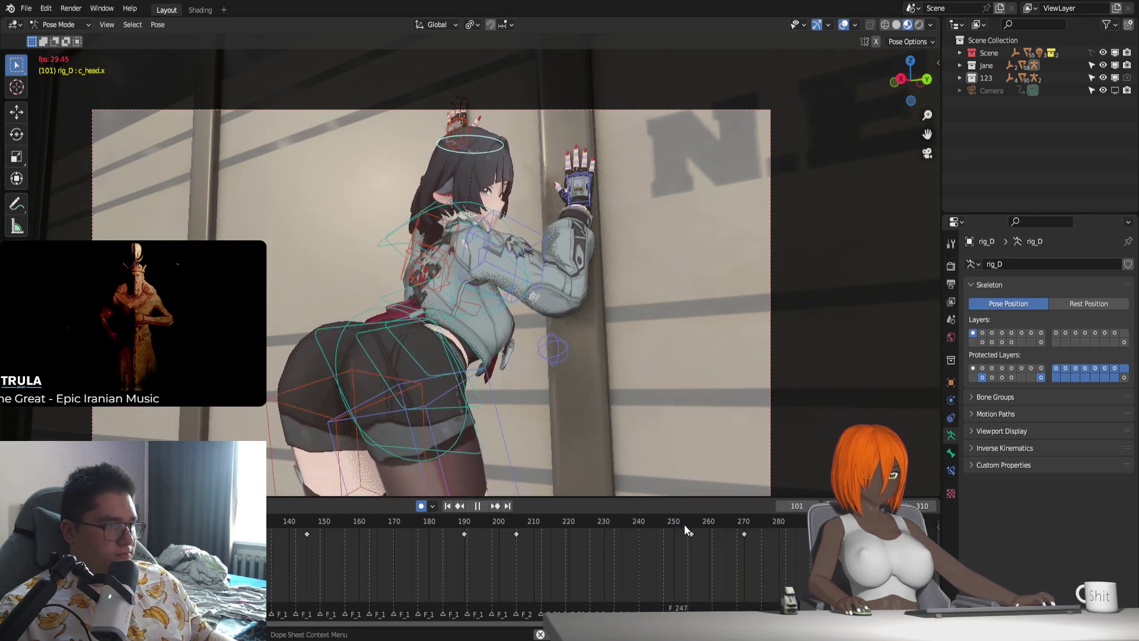
{"action": "key", "text": "space"}
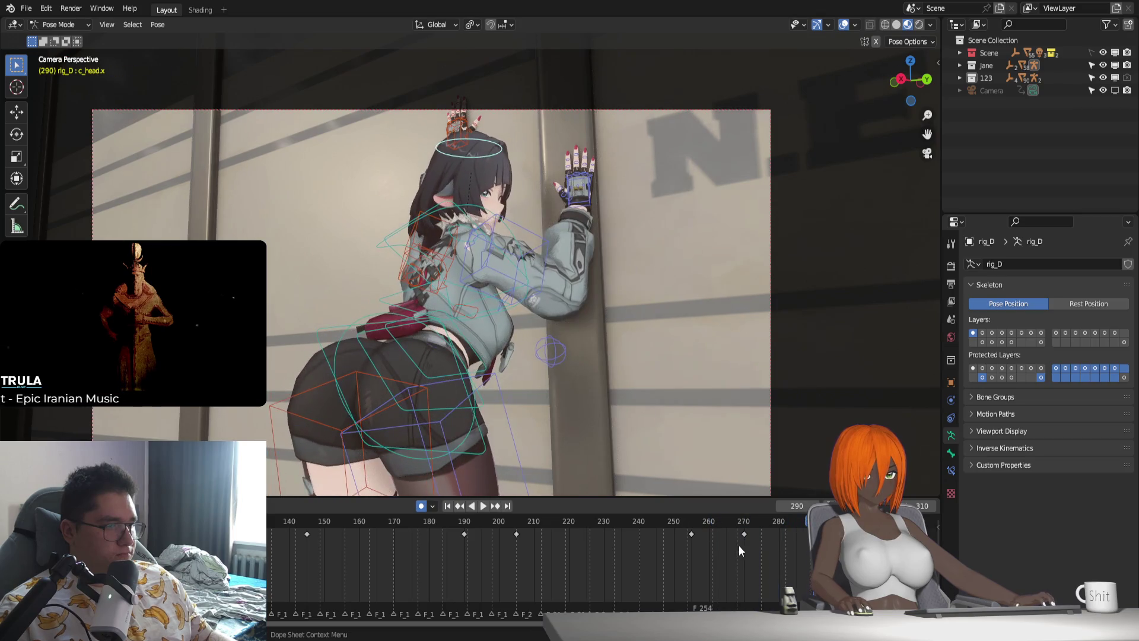
Slide the frame-270 keyframe slightly later, to about 272, and replay the head turn.
{"action": "left_click", "coordinate": [745, 534]}
{"action": "left_click", "coordinate": [688, 523]}
{"action": "key", "text": "space"}
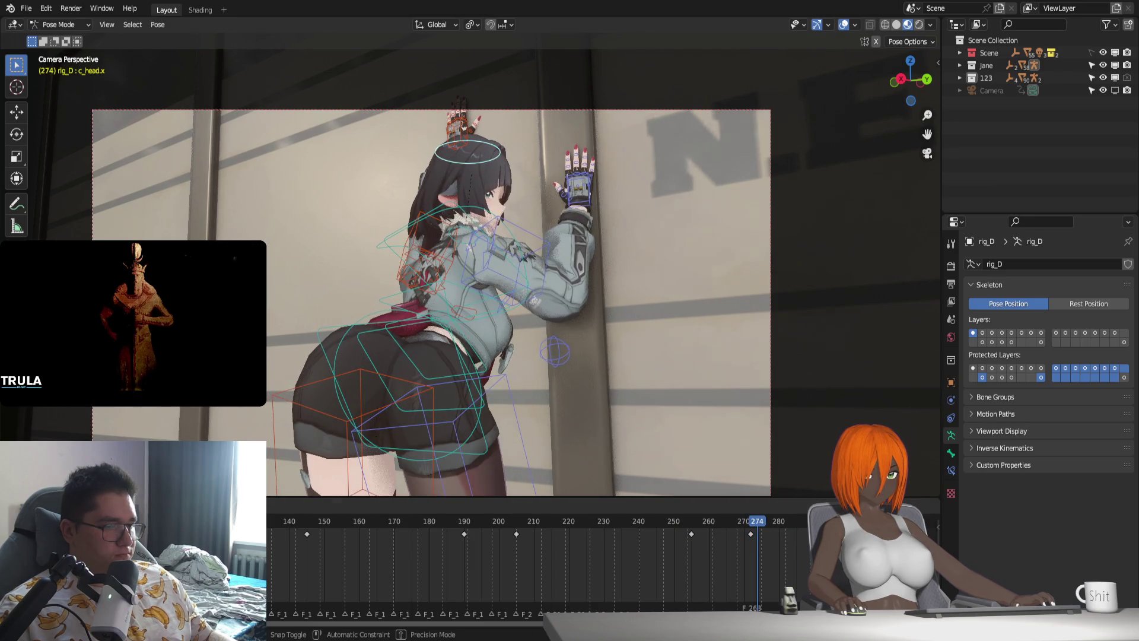
{"action": "key", "text": "space"}
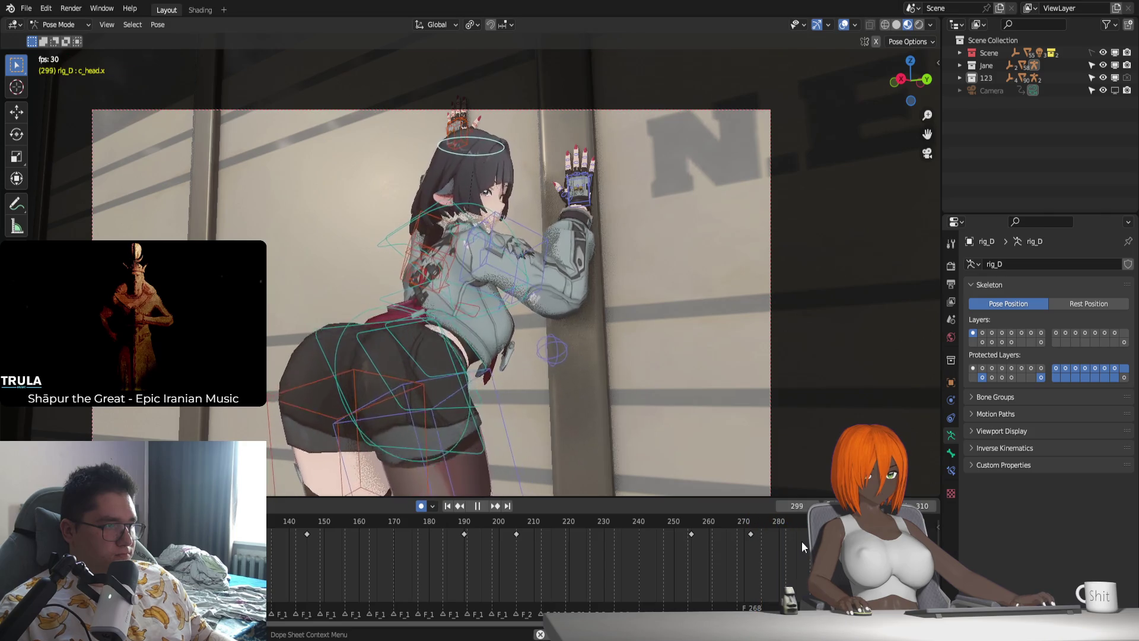
{"action": "key", "text": "space"}
{"action": "left_click_drag", "start_coordinate": [689, 521], "coordinate": [726, 521]}
Twist the head about 1.92° around its local Z axis at frame 145, then replay from frame 133.
{"action": "key", "text": "space"}
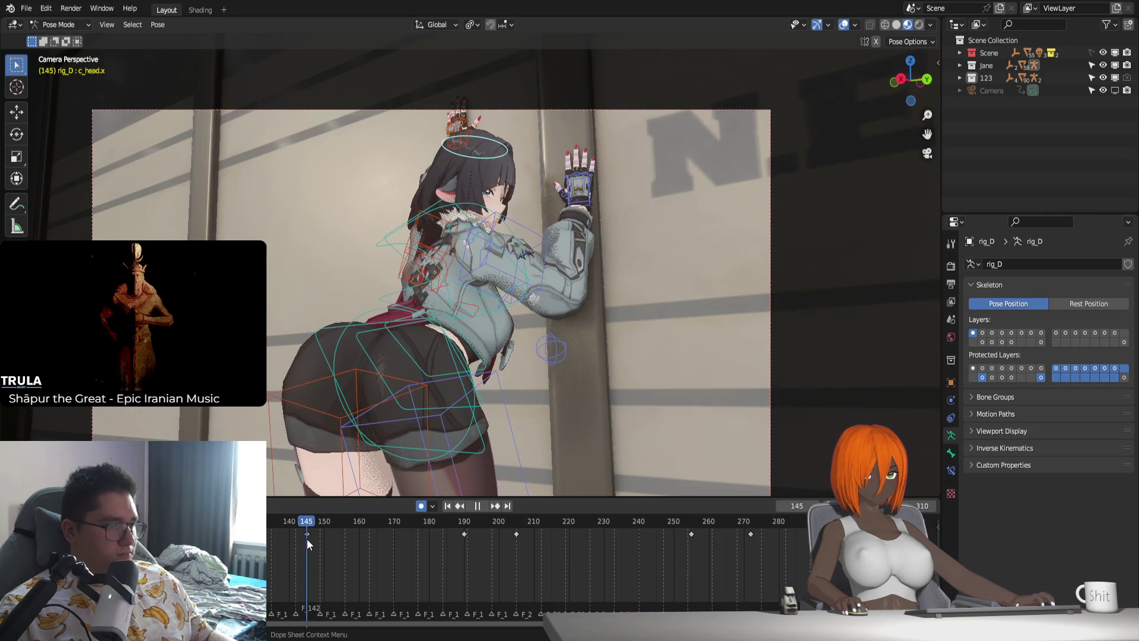
{"action": "key", "text": "space"}
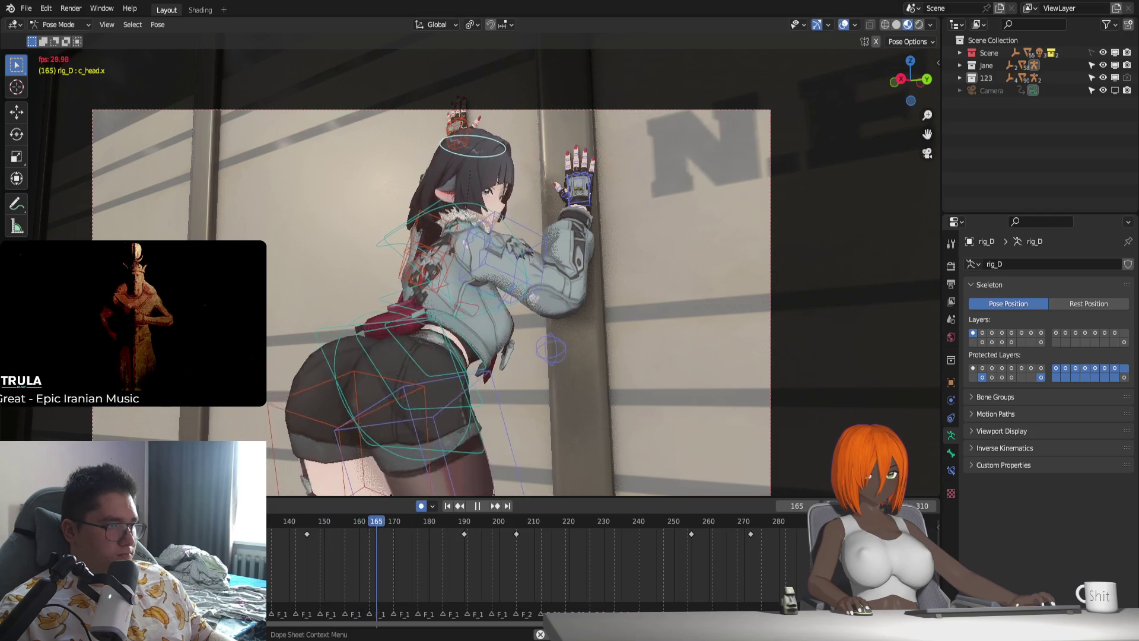
{"action": "key", "text": "space"}
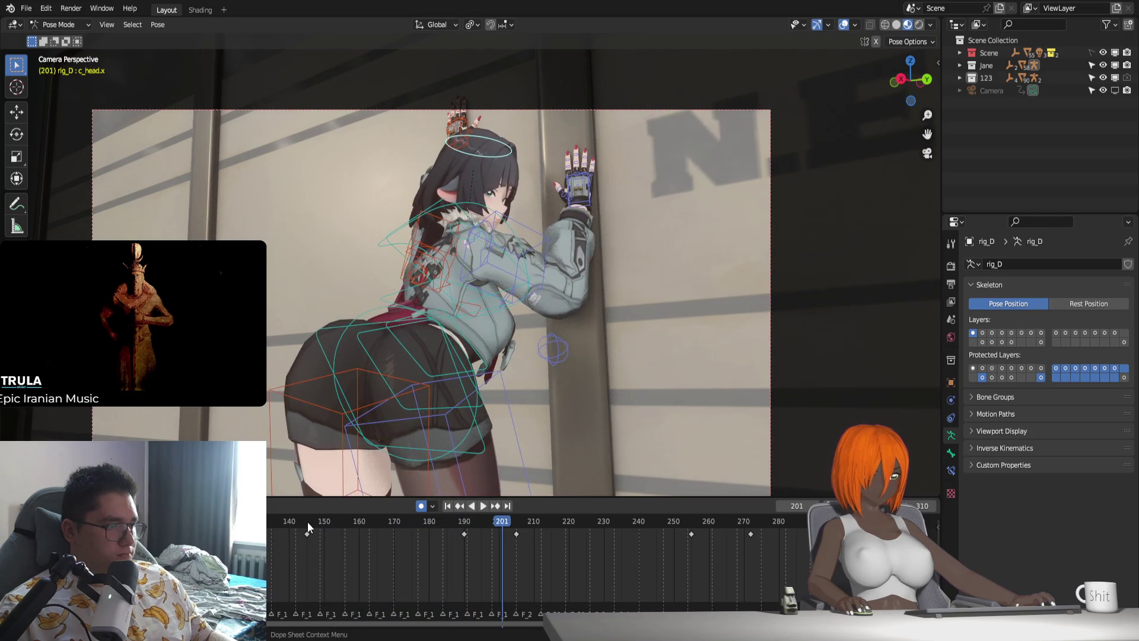
{"action": "left_click", "coordinate": [307, 526]}
{"action": "key", "text": "r"}
{"action": "key", "text": "z"}
{"action": "key", "text": "z"}
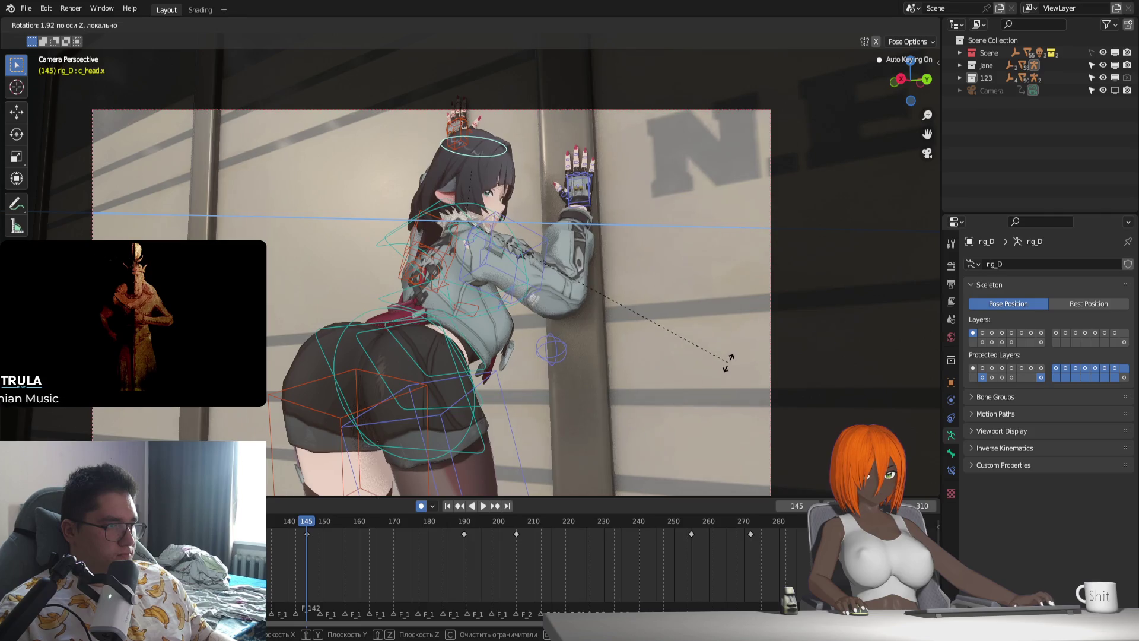
{"action": "left_click", "coordinate": [729, 362]}
{"action": "left_click_drag", "start_coordinate": [308, 523], "coordinate": [264, 522]}
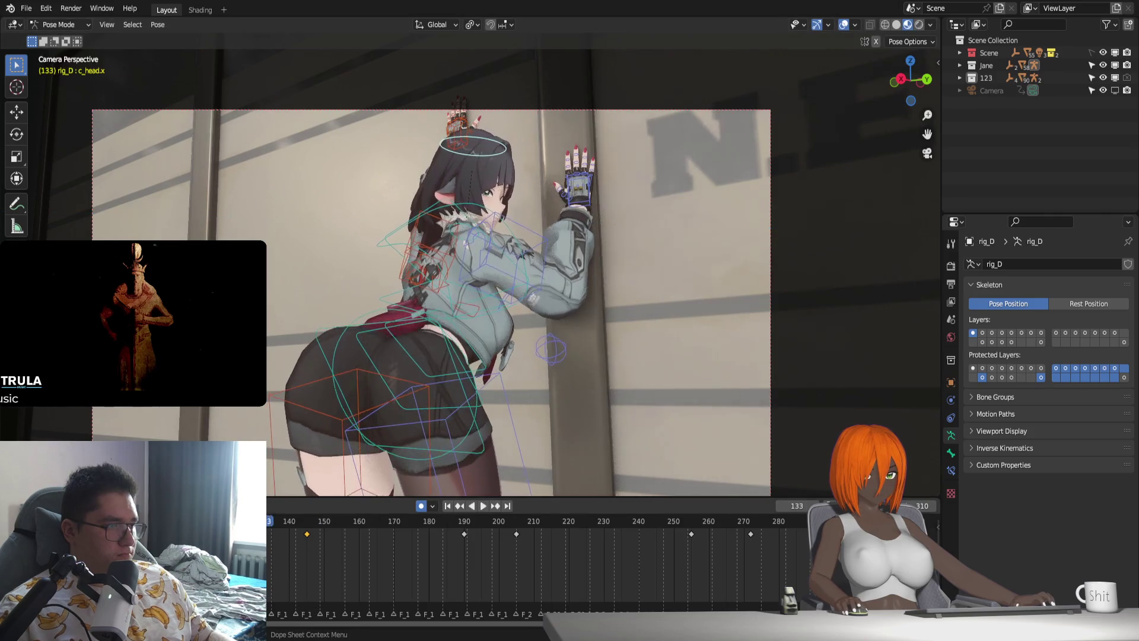
{"action": "key", "text": "space"}
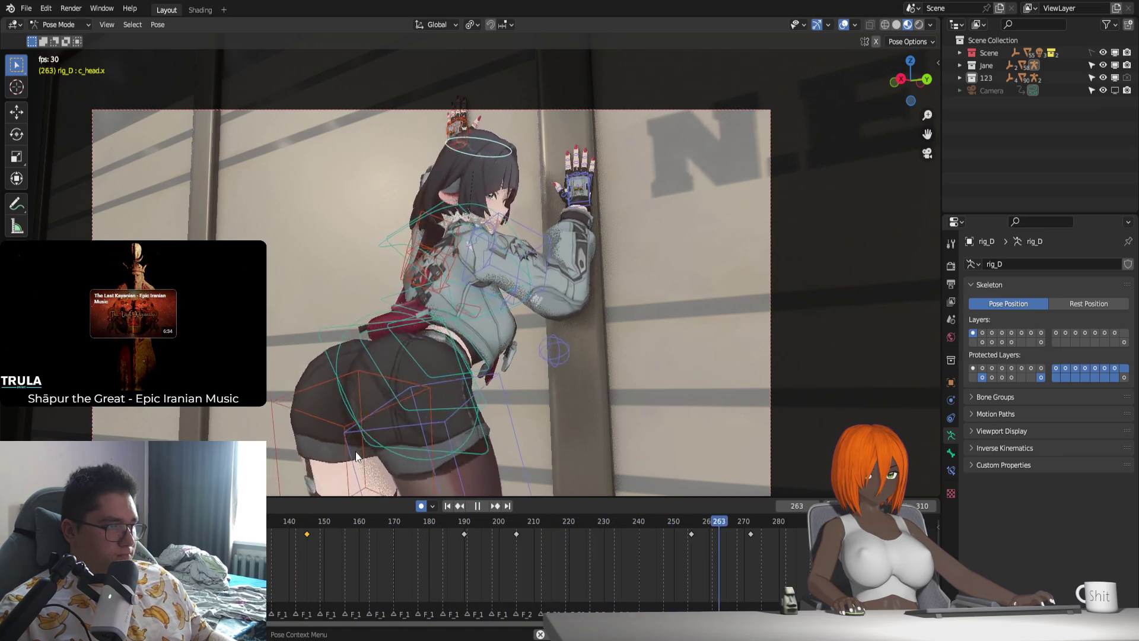
{"action": "key", "text": "space"}
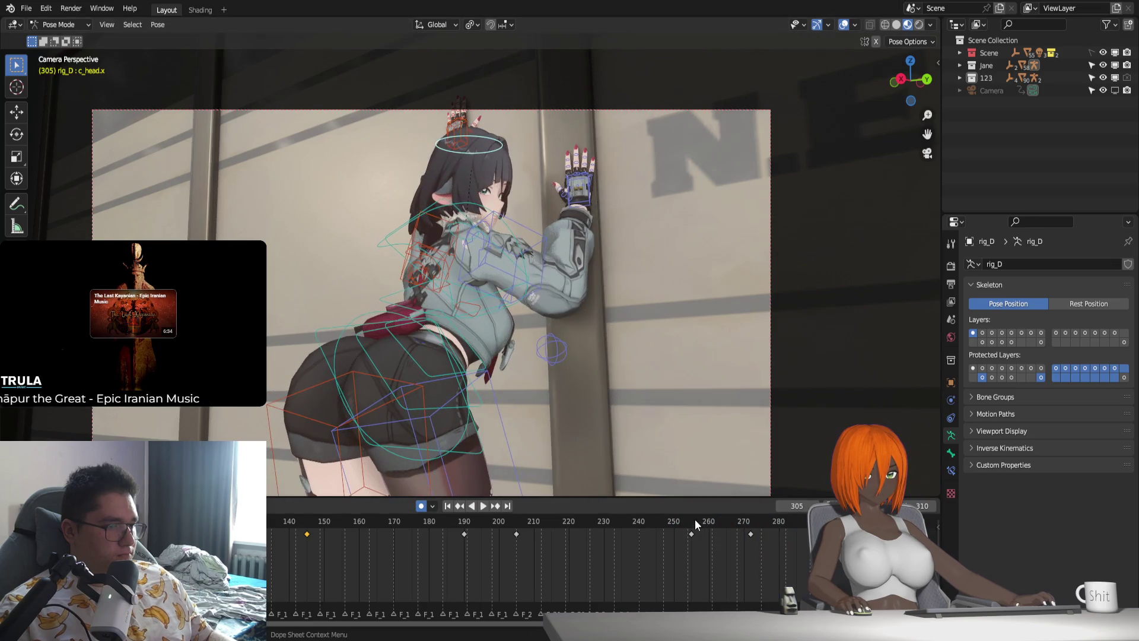
Scrub through frames 254–269 and rotate the head around the global Z axis.
{"action": "mouse_move", "coordinate": [696, 518]}
{"action": "left_mouse_down"}
{"action": "mouse_move", "coordinate": [676, 529]}
{"action": "mouse_move", "coordinate": [686, 534]}
{"action": "left_mouse_up"}
{"action": "key", "text": "space"}
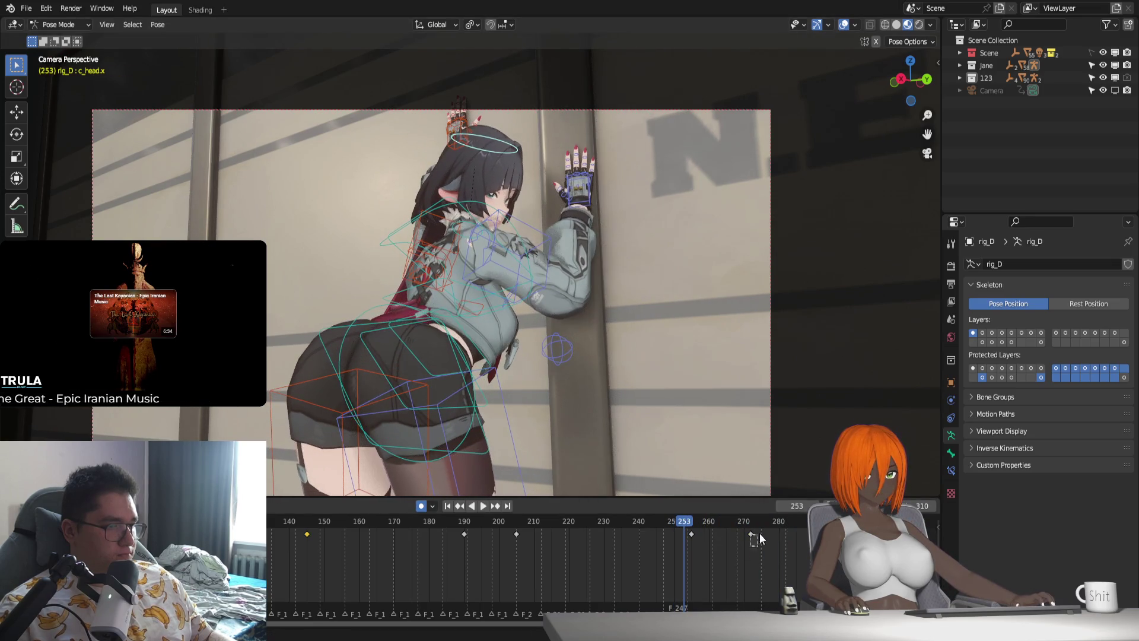
{"action": "key", "text": "space"}
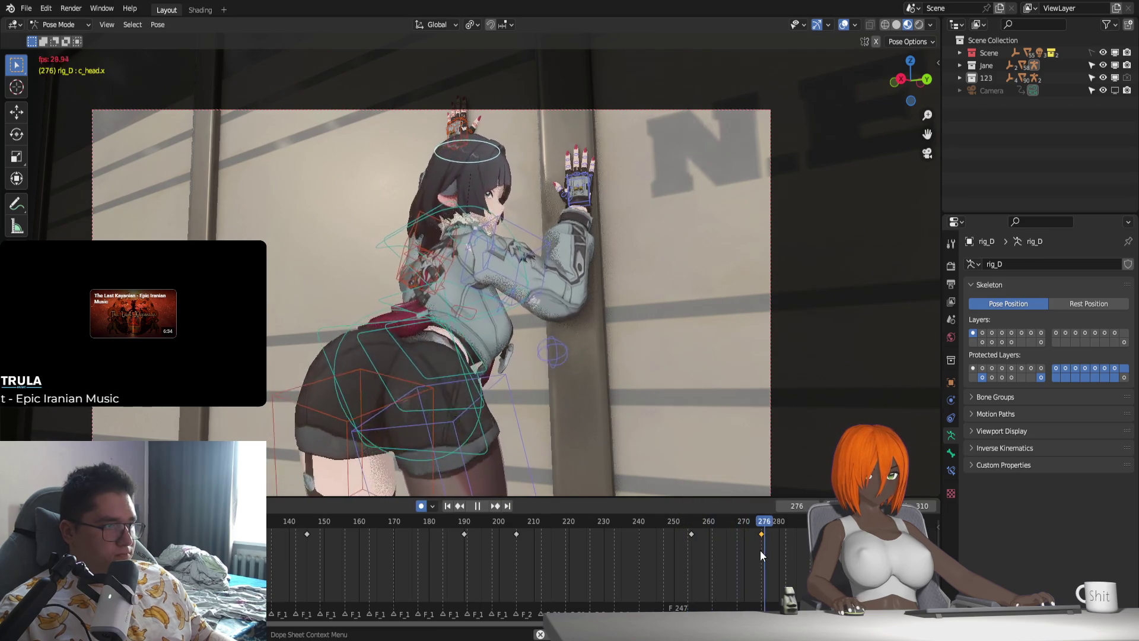
{"action": "left_click", "coordinate": [689, 521]}
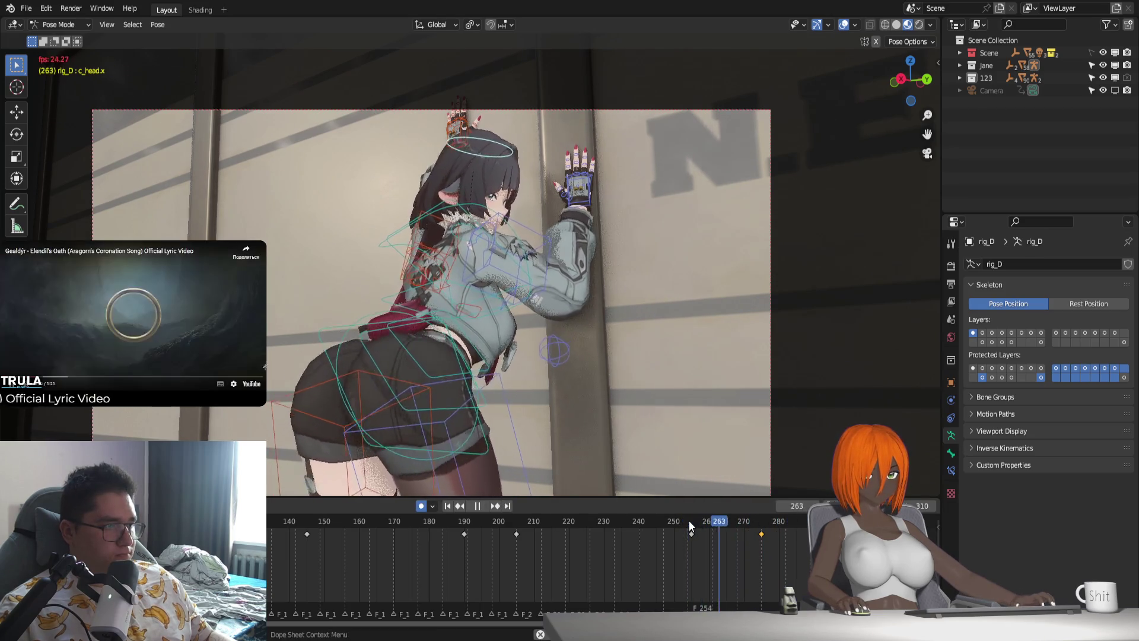
{"action": "left_click_drag", "start_coordinate": [689, 521], "coordinate": [835, 543]}
{"action": "key", "text": "r"}
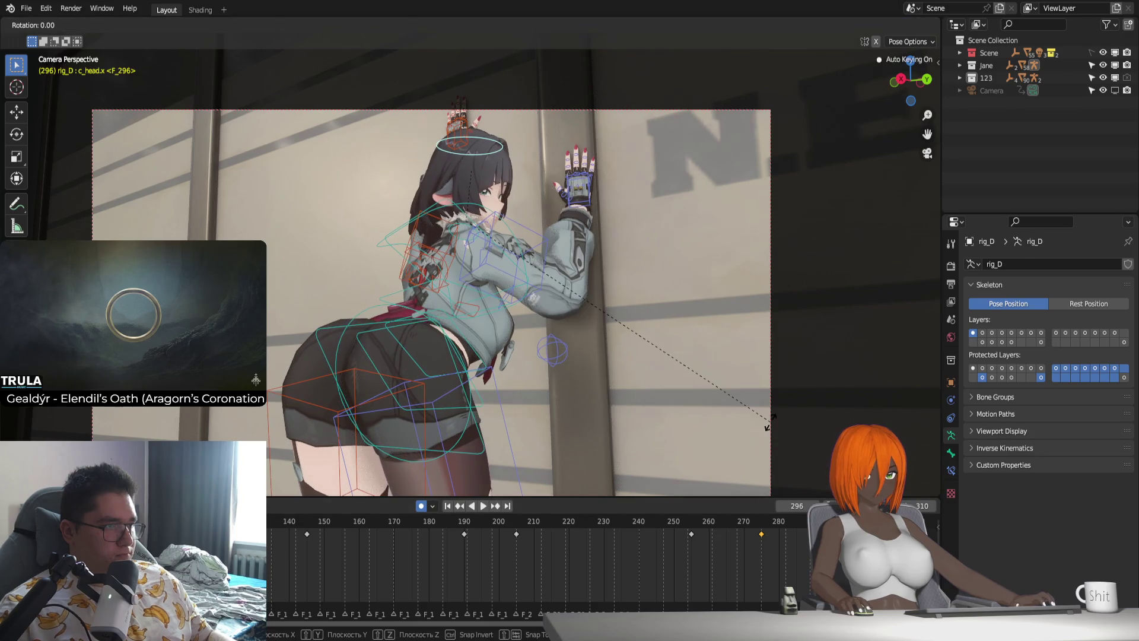
{"action": "key", "text": "z"}
{"action": "left_click", "coordinate": [777, 409]}
Replay the head turn and scrub frames 263–285 to check the pose.
{"action": "key", "text": "space"}
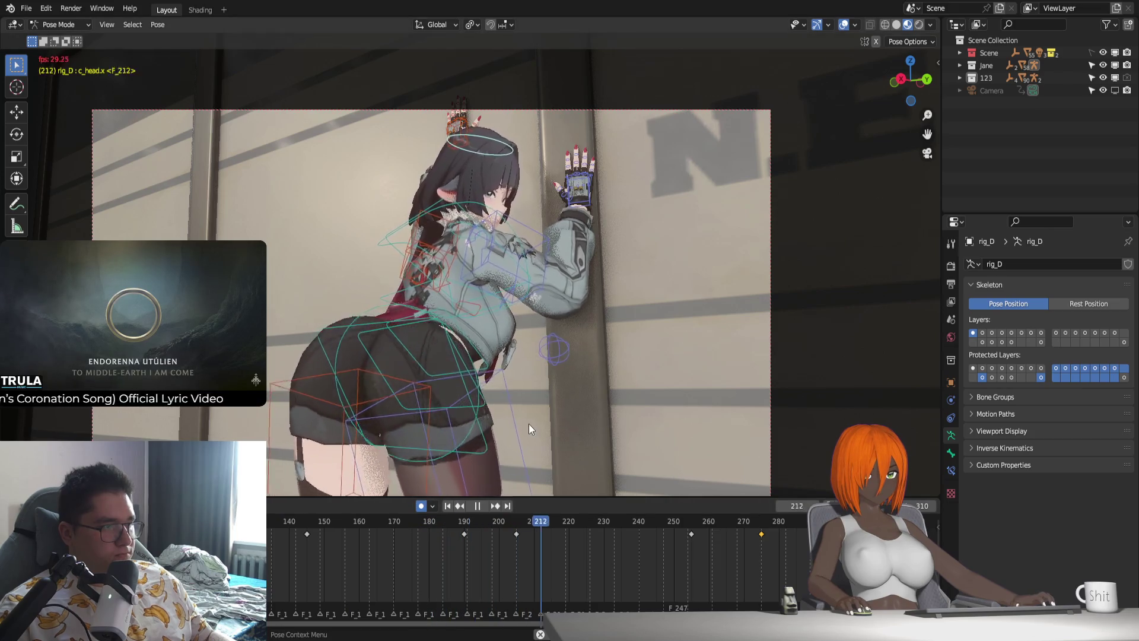
{"action": "scroll", "coordinate": [534, 426], "scroll_direction": "down", "scroll_amount": 1}
{"action": "scroll", "coordinate": [544, 409], "scroll_direction": "up", "scroll_amount": 1}
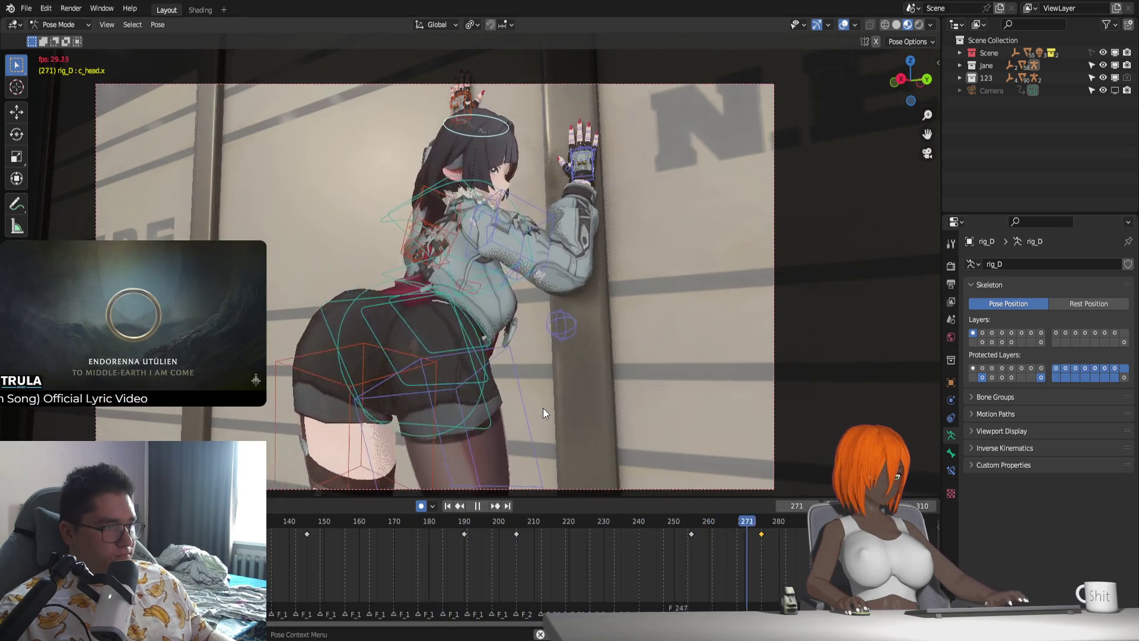
{"action": "key", "text": "Escape"}
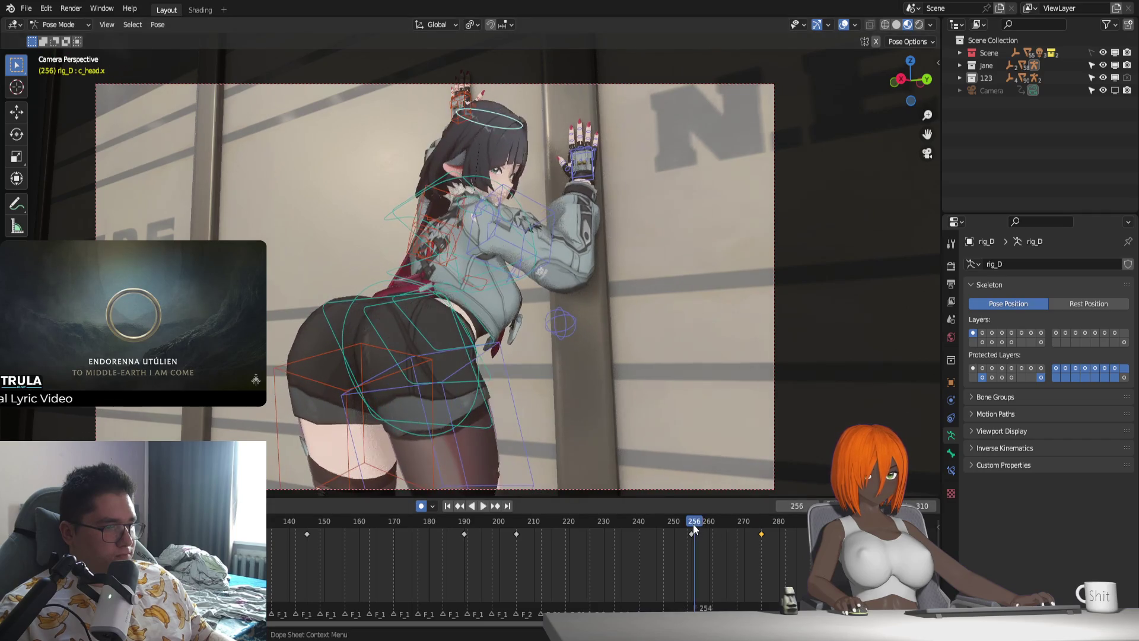
{"action": "key", "text": "space"}
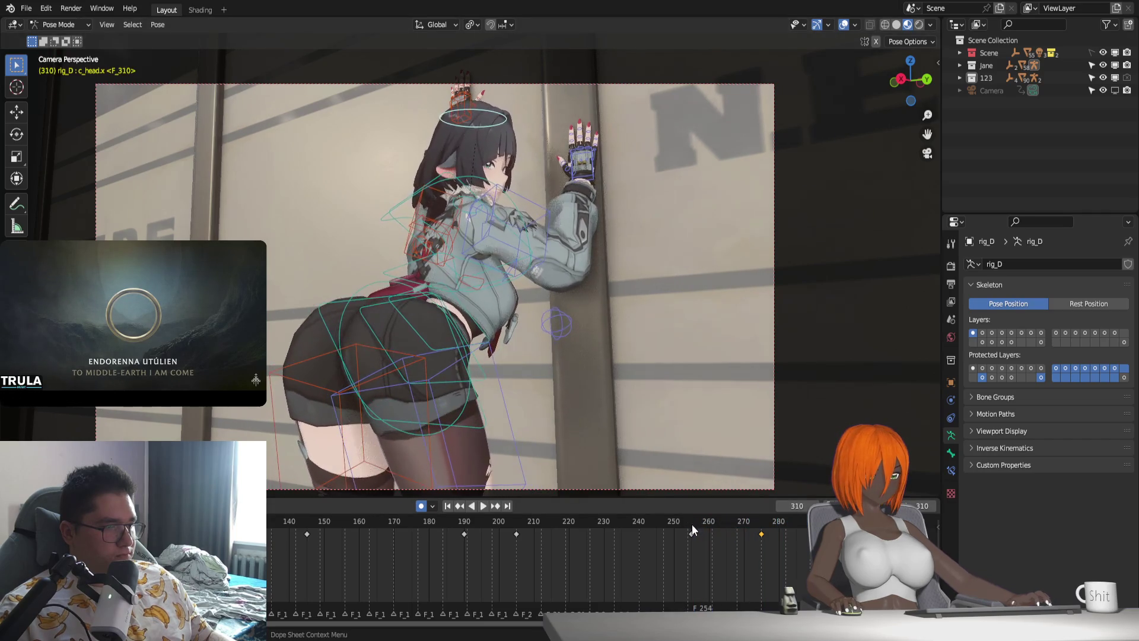
{"action": "left_click", "coordinate": [692, 521]}
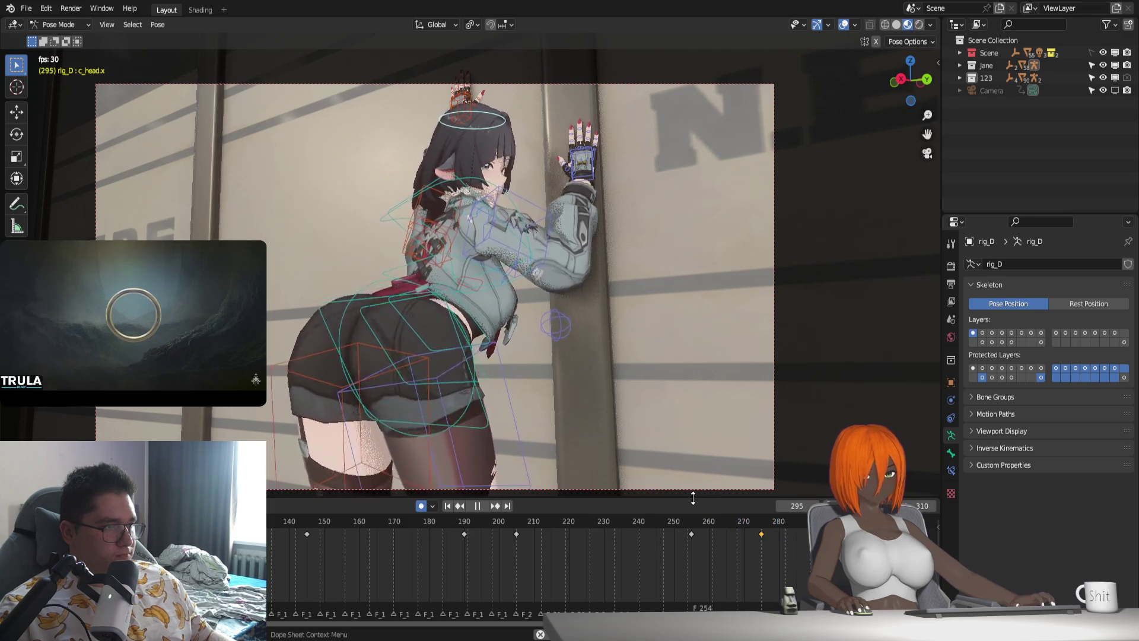
{"action": "mouse_move", "coordinate": [718, 518]}
{"action": "left_mouse_down"}
{"action": "mouse_move", "coordinate": [795, 546]}
{"action": "mouse_move", "coordinate": [761, 539]}
{"action": "left_mouse_up"}
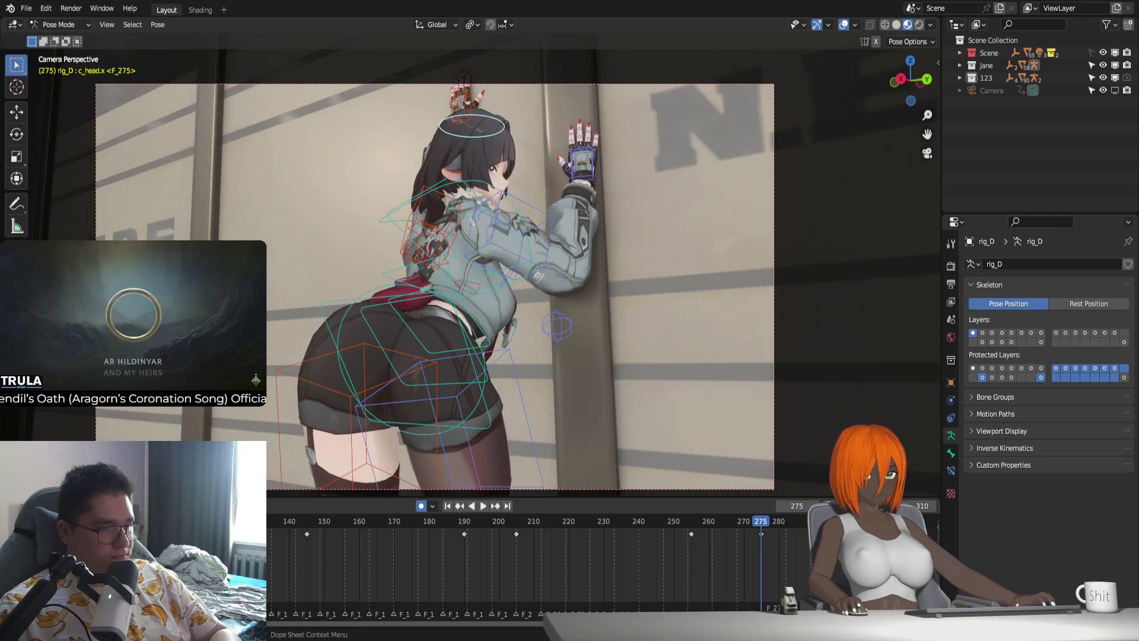
Rotate the head bone around the global Z axis while the animation plays.
{"action": "key", "text": "space"}
{"action": "key", "text": "r"}
{"action": "key", "text": "z"}
{"action": "key", "text": "z"}
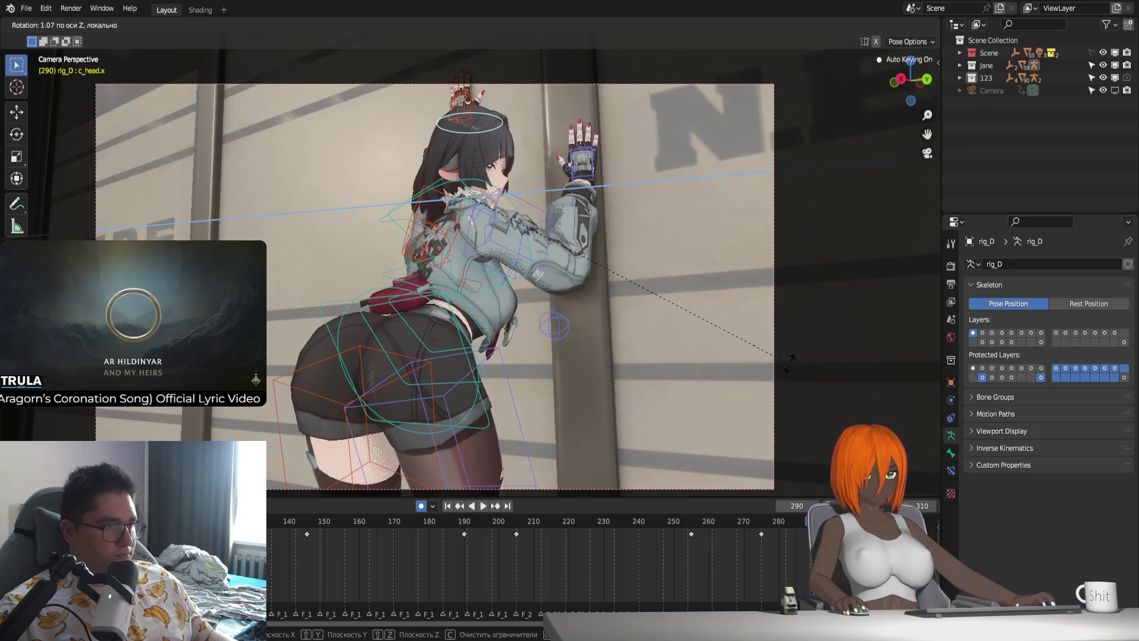
{"action": "key", "text": "z"}
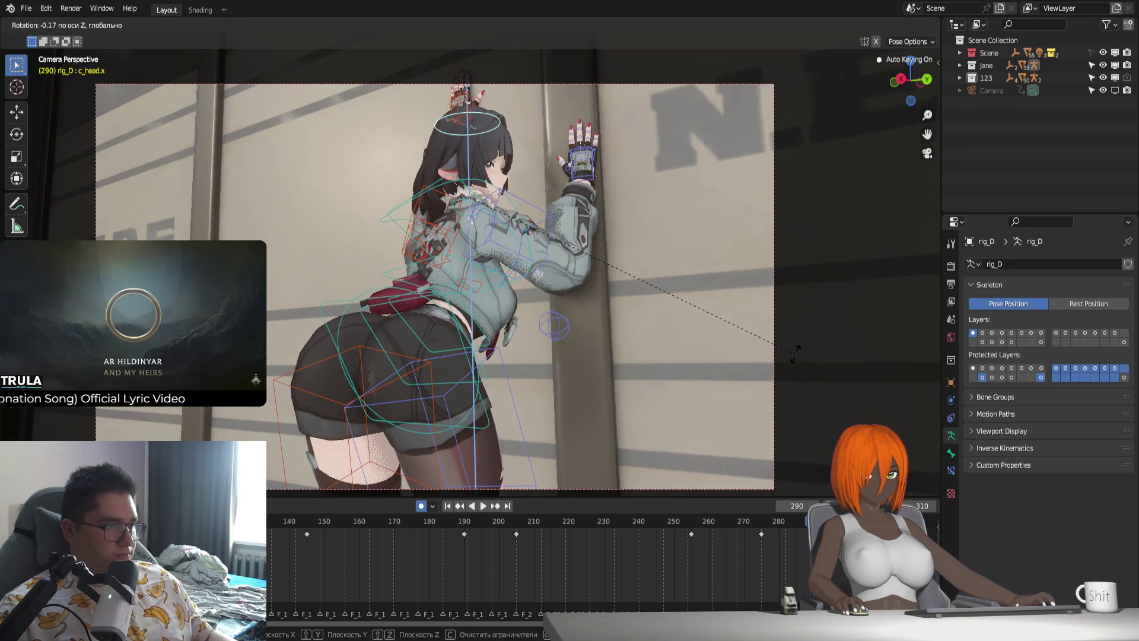
{"action": "left_click", "coordinate": [798, 348]}
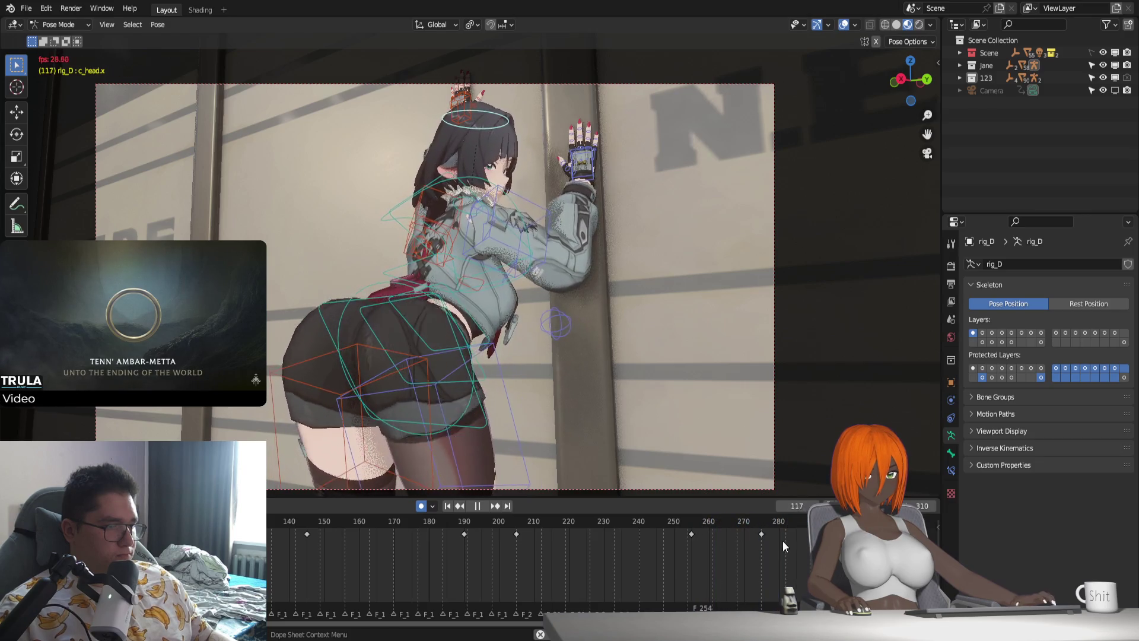
Move the keyframe near frame 272 earlier and replay from frame 248.
{"action": "key", "text": "space"}
{"action": "left_click_drag", "start_coordinate": [767, 522], "coordinate": [766, 523]}
{"action": "key", "text": "g"}
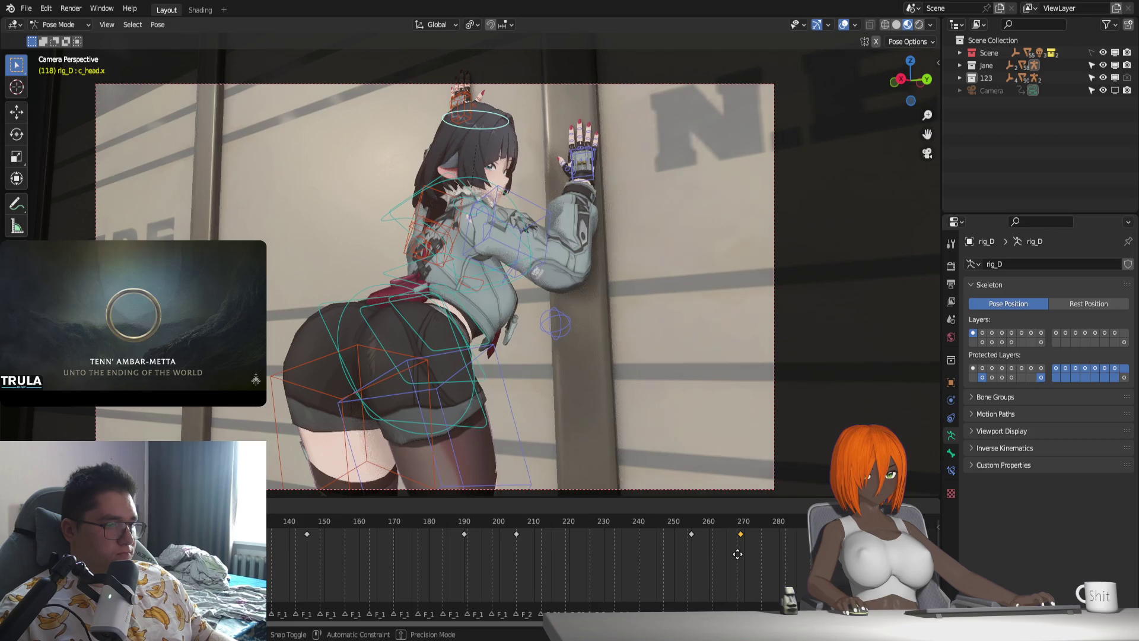
{"action": "left_click", "coordinate": [668, 519]}
{"action": "key", "text": "space"}
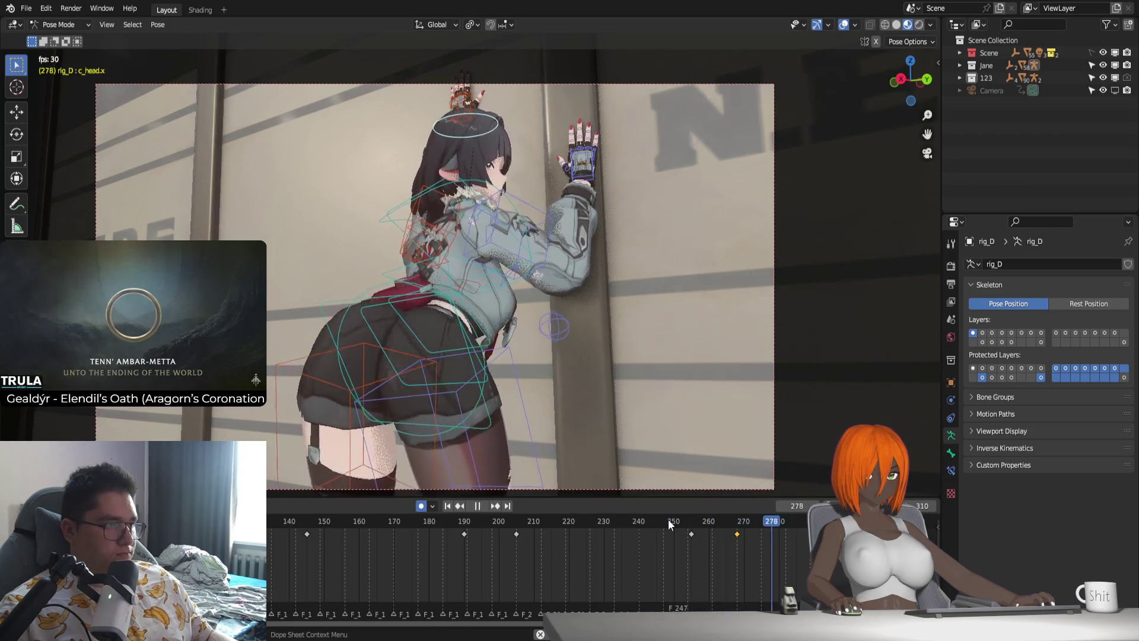
{"action": "key", "text": "space"}
Select the keyframes near frame 285 and confirm a new head rotation.
{"action": "left_click_drag", "start_coordinate": [795, 525], "coordinate": [808, 549]}
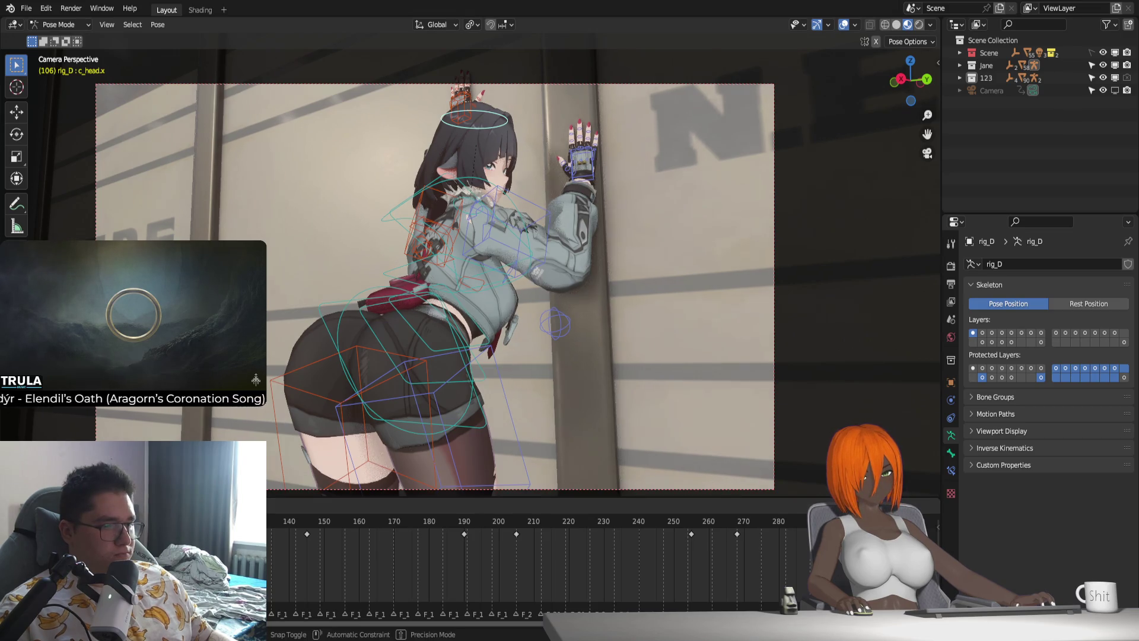
{"action": "key", "text": "space"}
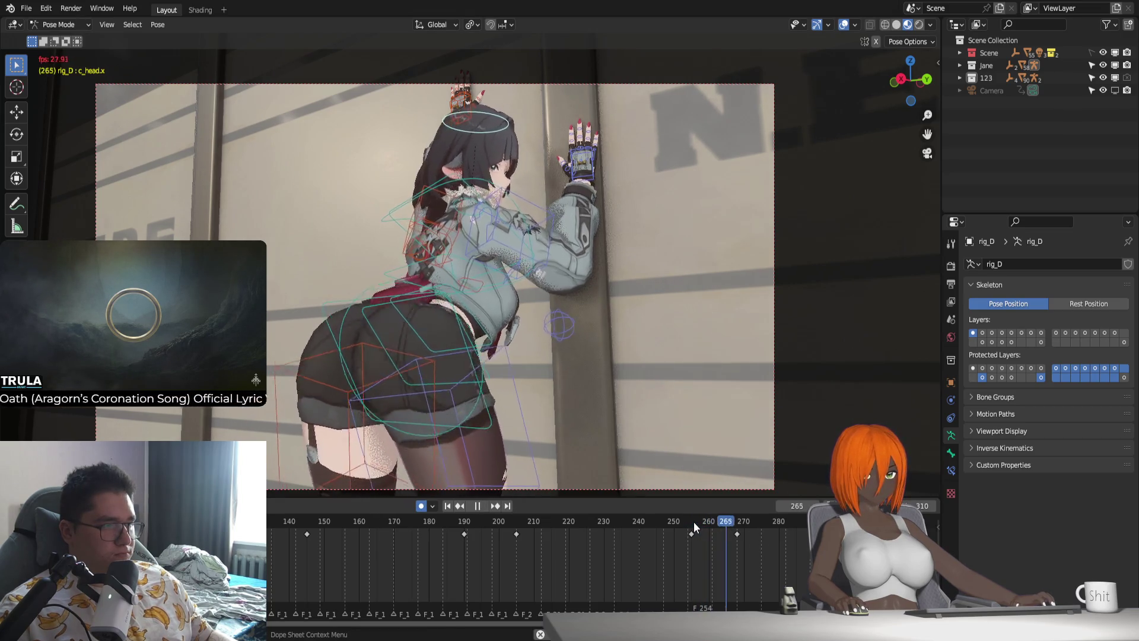
{"action": "key", "text": "space"}
{"action": "left_click", "coordinate": [698, 521]}
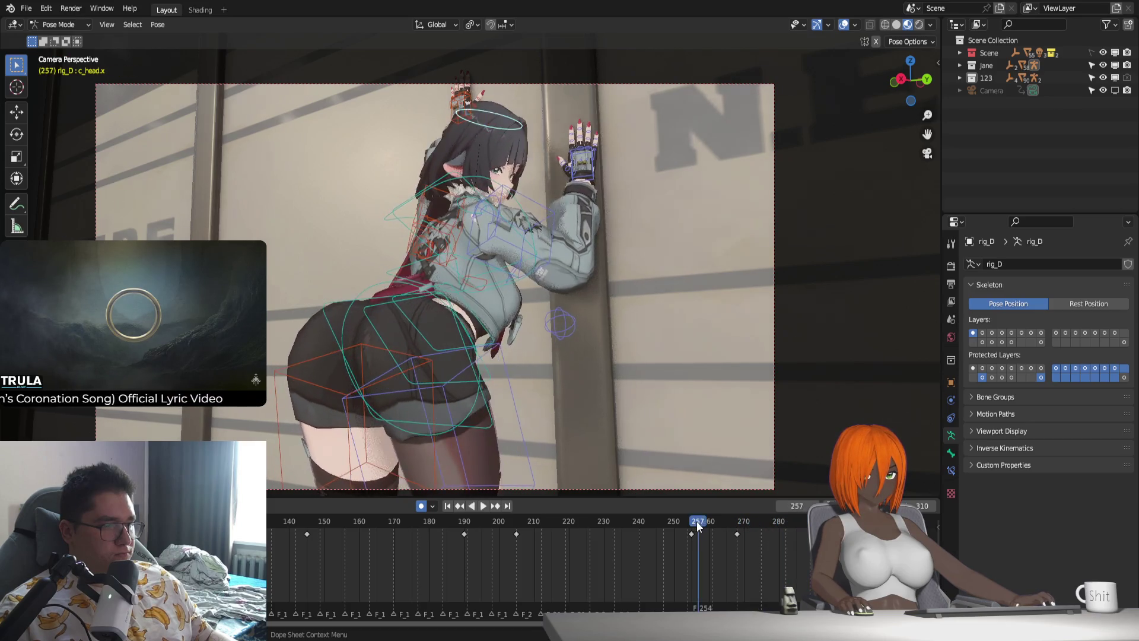
{"action": "key", "text": "space"}
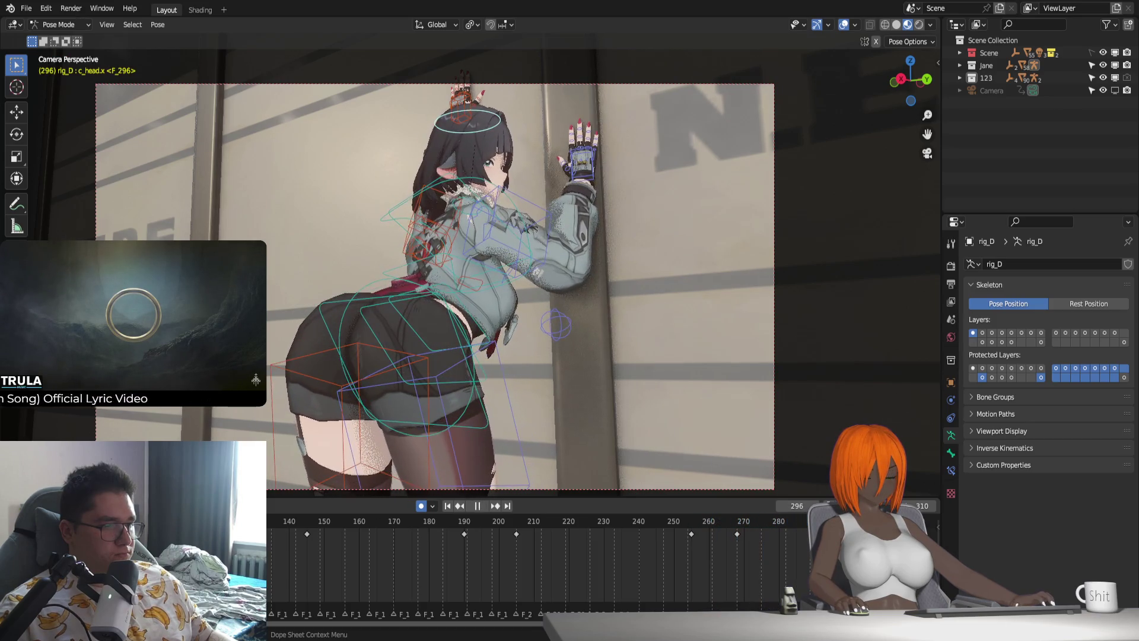
{"action": "left_click", "coordinate": [817, 397]}
Play back the head turn and scrub to frame 284 to review it.
{"action": "key", "text": "space"}
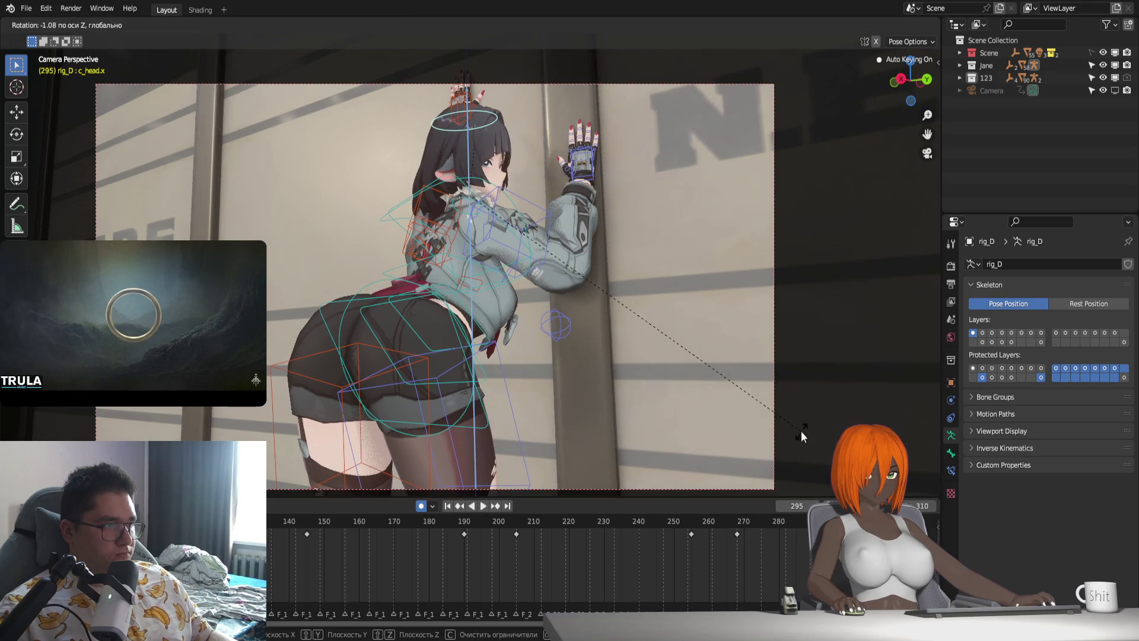
{"action": "left_click", "coordinate": [684, 522]}
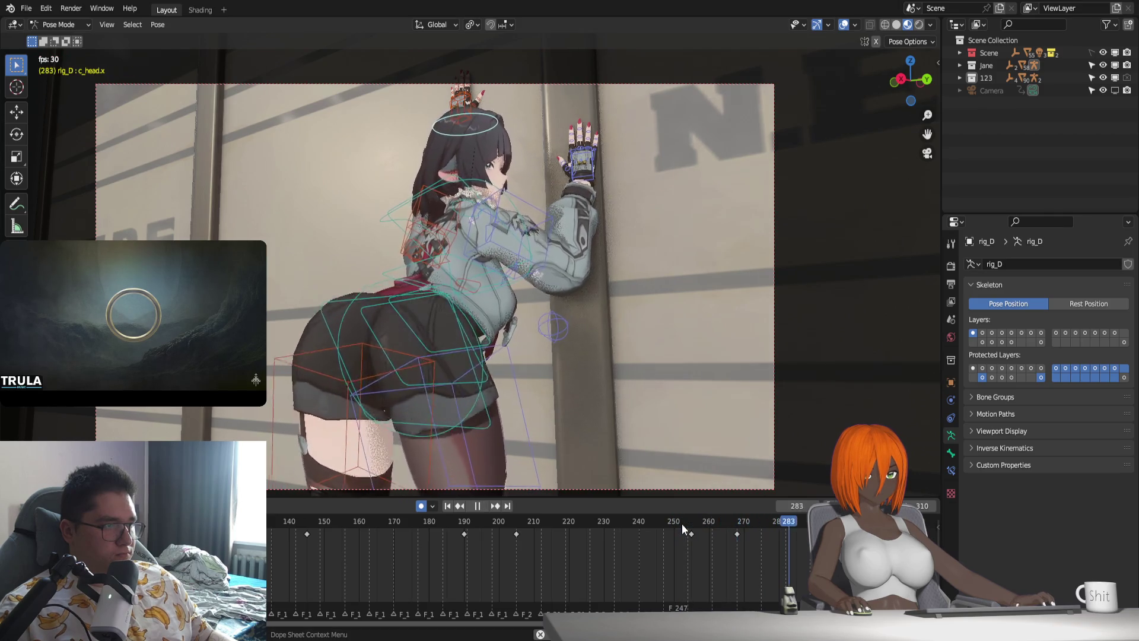
{"action": "mouse_move", "coordinate": [741, 526]}
{"action": "left_mouse_down"}
{"action": "mouse_move", "coordinate": [724, 522]}
{"action": "mouse_move", "coordinate": [800, 532]}
{"action": "left_mouse_up"}
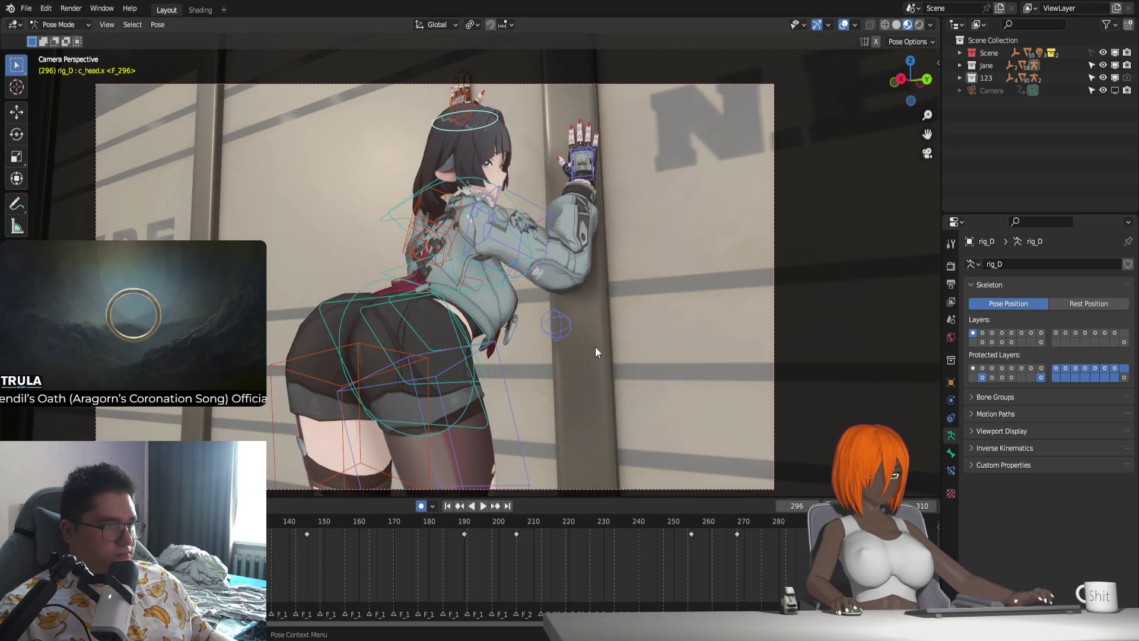
{"action": "scroll", "coordinate": [596, 346], "scroll_direction": "up", "scroll_amount": 5}
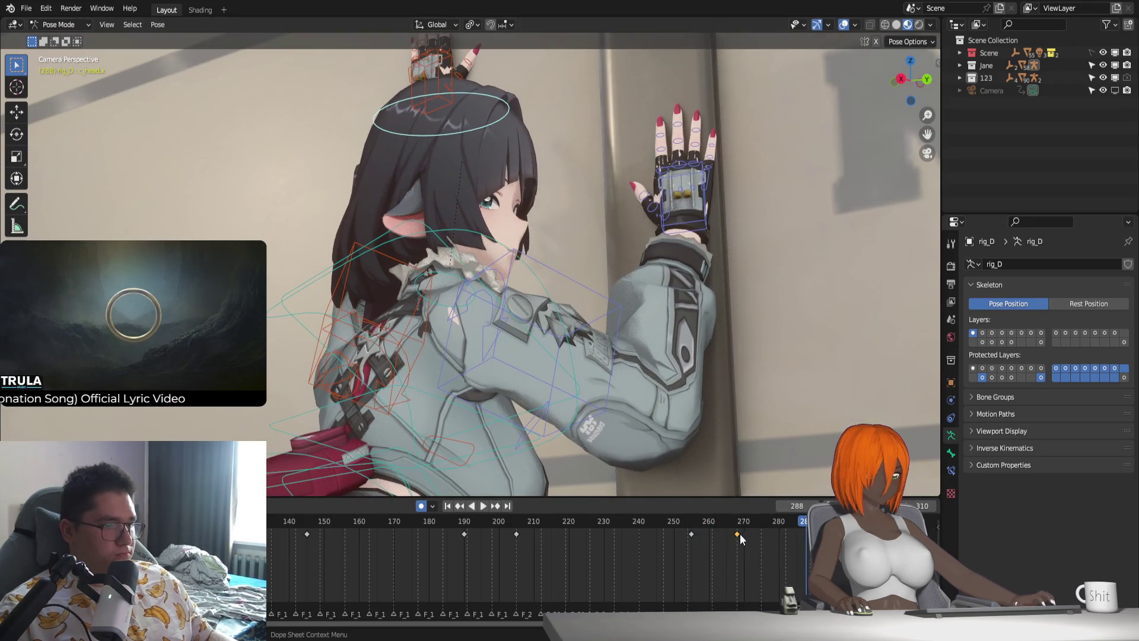
Slide the head keyframe from frame 268 to 270 and play back the new timing.
{"action": "left_click_drag", "start_coordinate": [740, 536], "coordinate": [742, 553]}
{"action": "key", "text": "space"}
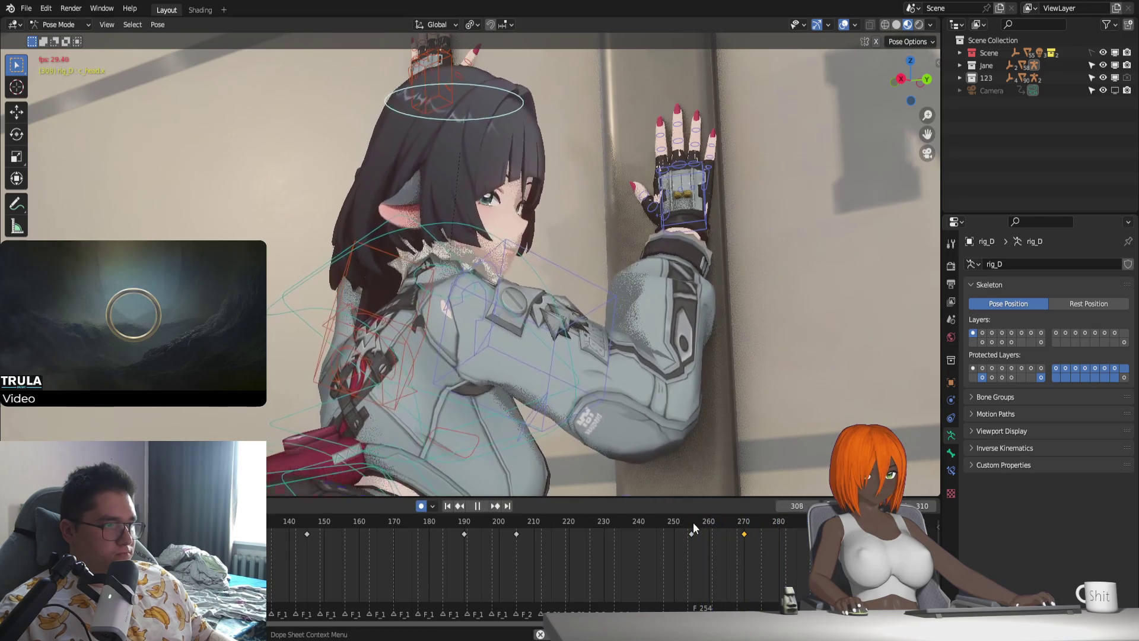
{"action": "left_click_drag", "start_coordinate": [693, 522], "coordinate": [731, 533]}
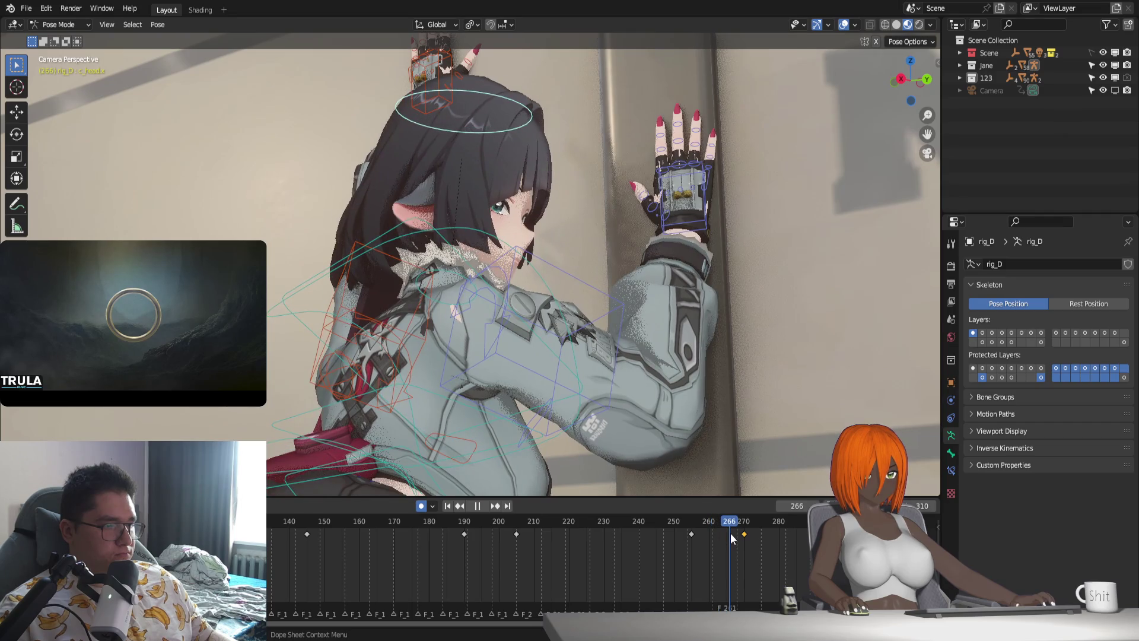
{"action": "key", "text": "space"}
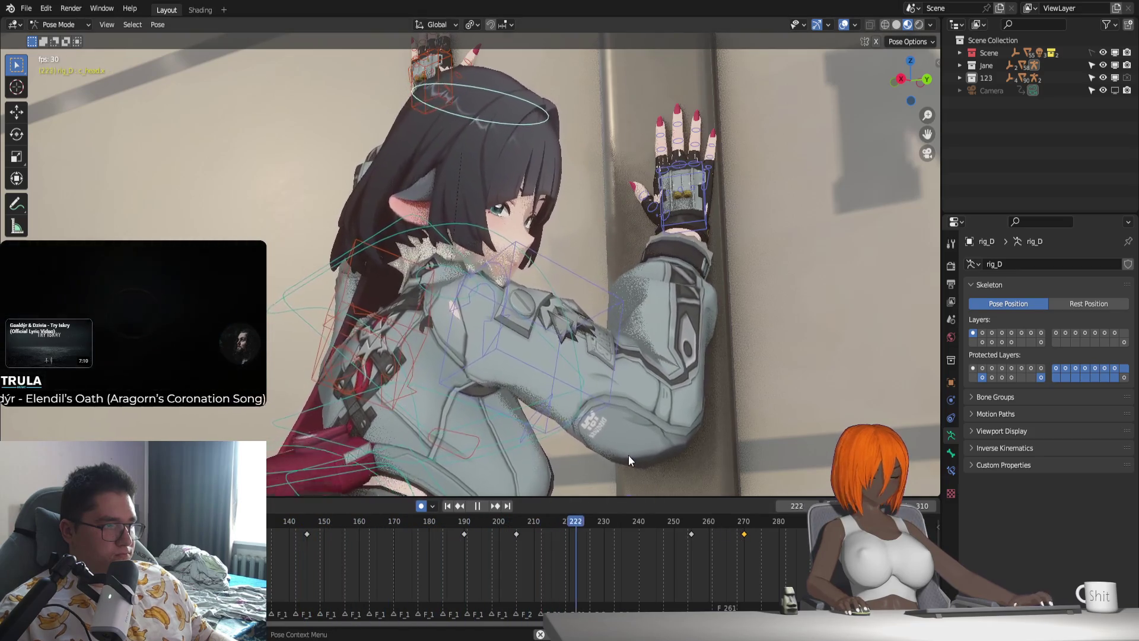
Key an X-axis head turn at frame 219 and shift the frame-205 key to 203.
{"action": "left_click_drag", "start_coordinate": [480, 523], "coordinate": [565, 557]}
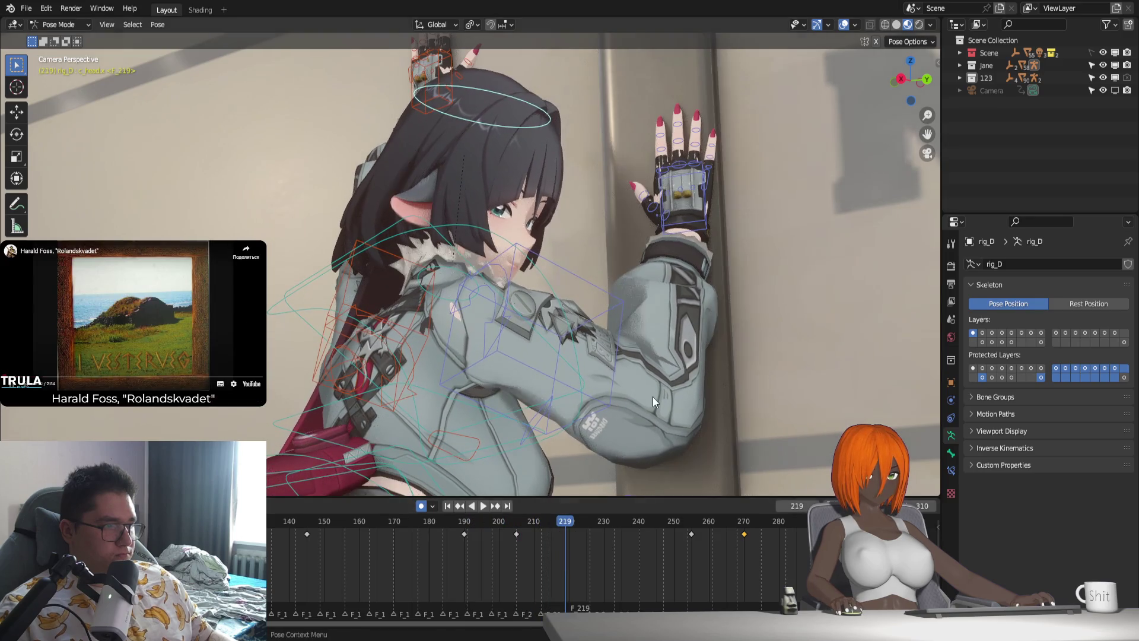
{"action": "key", "text": "r"}
{"action": "key", "text": "x"}
{"action": "key", "text": "x"}
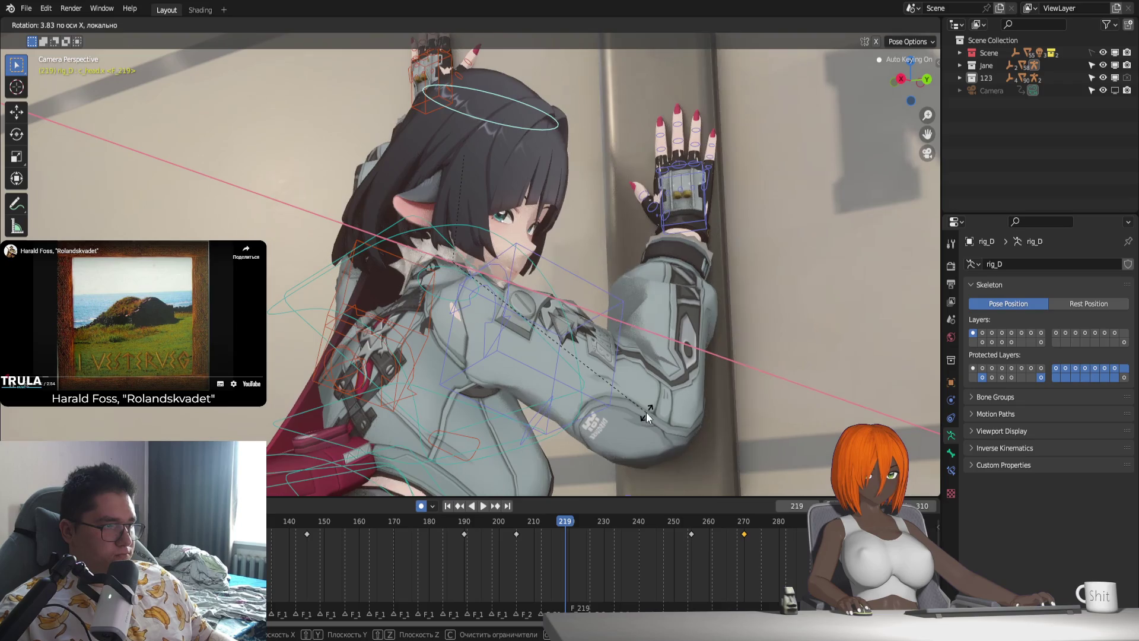
{"action": "left_click", "coordinate": [646, 412]}
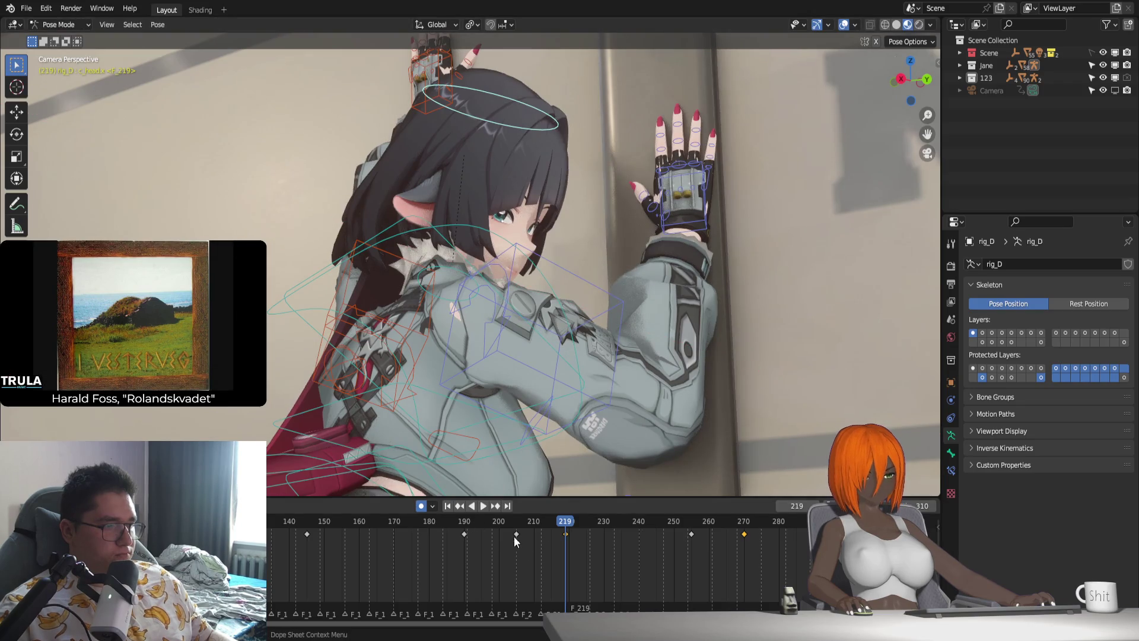
{"action": "left_click_drag", "start_coordinate": [514, 536], "coordinate": [510, 539]}
{"action": "left_click", "coordinate": [507, 545]}
{"action": "key", "text": "space"}
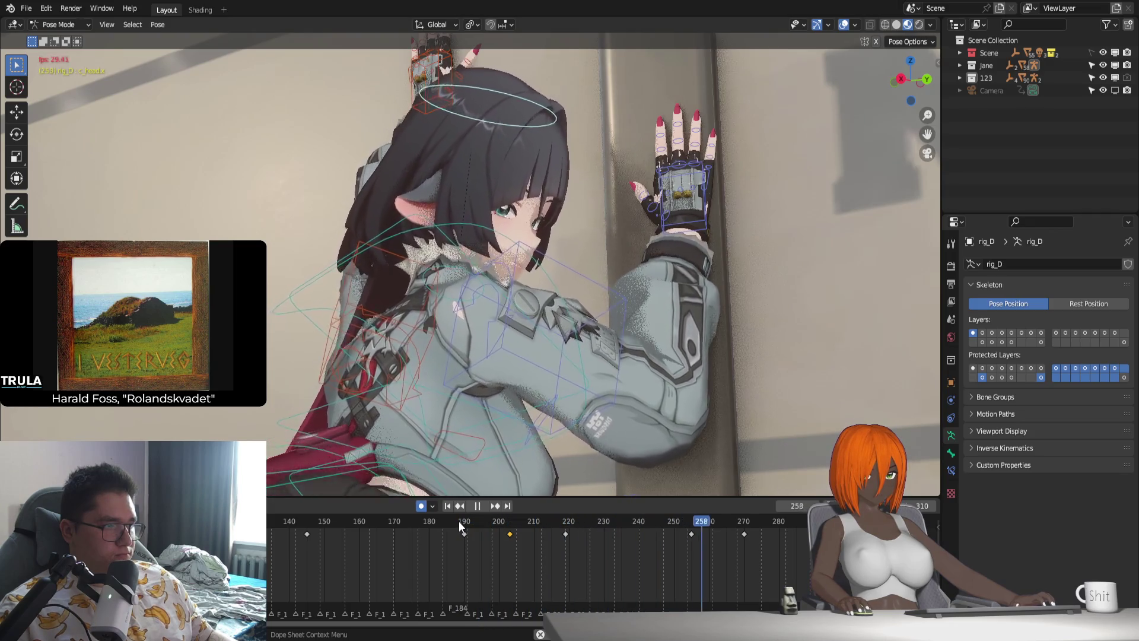
Rotate the head about Z to key a head turn at frame 261.
{"action": "left_click_drag", "start_coordinate": [668, 534], "coordinate": [713, 555]}
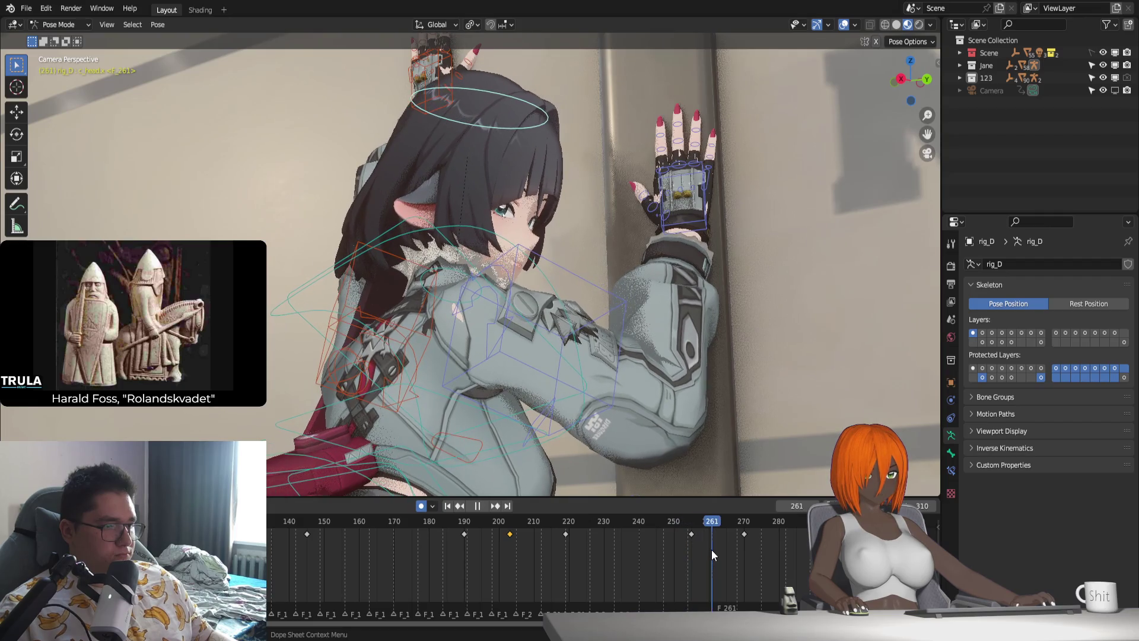
{"action": "key", "text": "r"}
{"action": "key", "text": "z"}
{"action": "key", "text": "z"}
{"action": "left_click", "coordinate": [769, 432]}
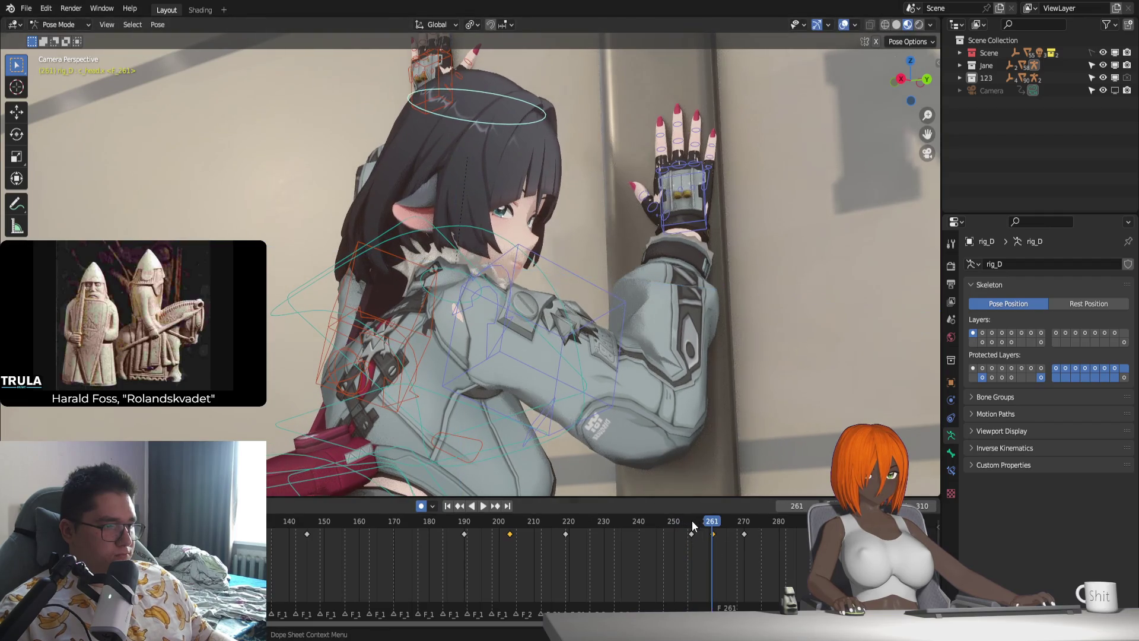
{"action": "key", "text": "space"}
Delete the keyframe near frame 261 and replay the animation around frame 265.
{"action": "left_click", "coordinate": [697, 521]}
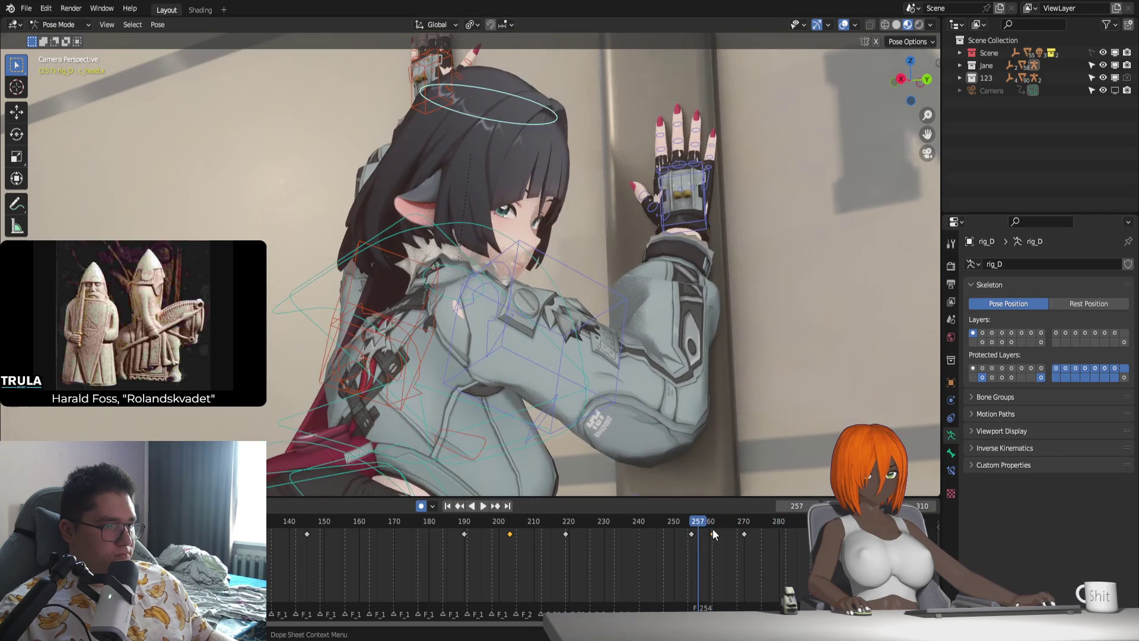
{"action": "key", "text": "Delete"}
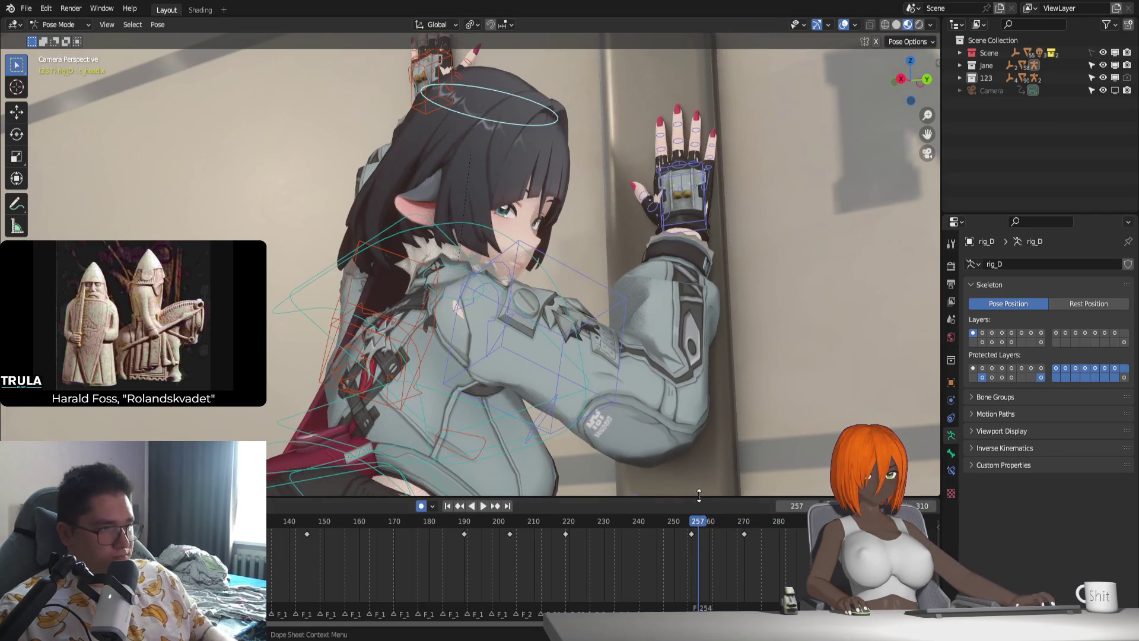
{"action": "key", "text": "space"}
{"action": "left_click_drag", "start_coordinate": [682, 518], "coordinate": [720, 541]}
{"action": "key", "text": "space"}
{"action": "key", "text": "KP_0"}
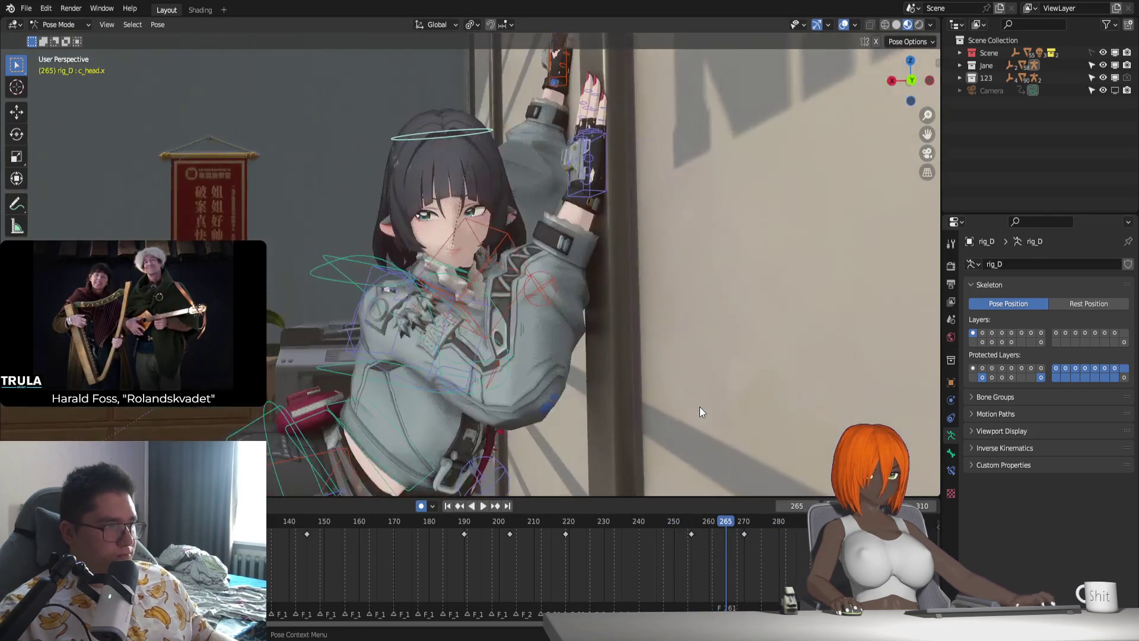
Select the key near frame 258 and review the motion through frames 257–271.
{"action": "left_click", "coordinate": [692, 533]}
{"action": "key", "text": "space"}
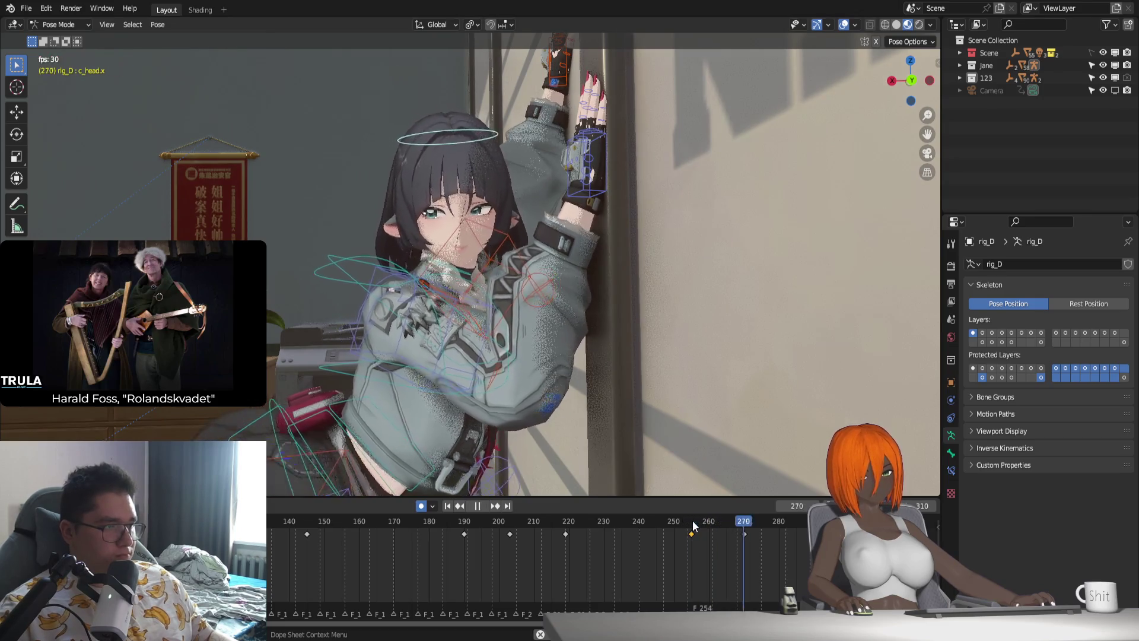
{"action": "key", "text": "space"}
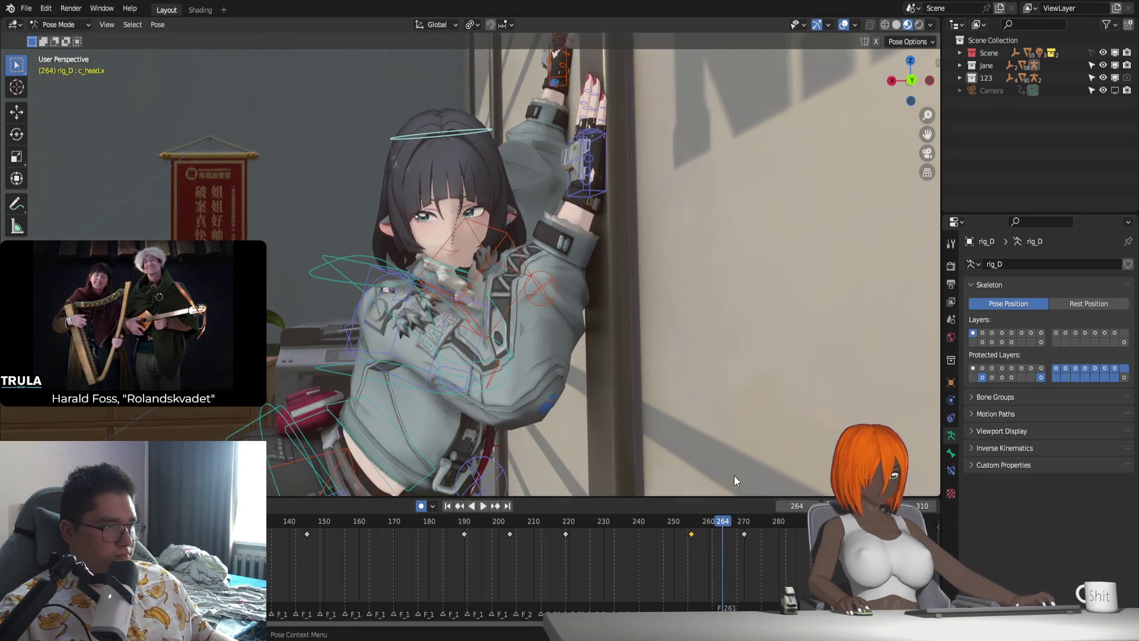
{"action": "left_click", "coordinate": [698, 522]}
{"action": "left_click_drag", "start_coordinate": [711, 529], "coordinate": [788, 550]}
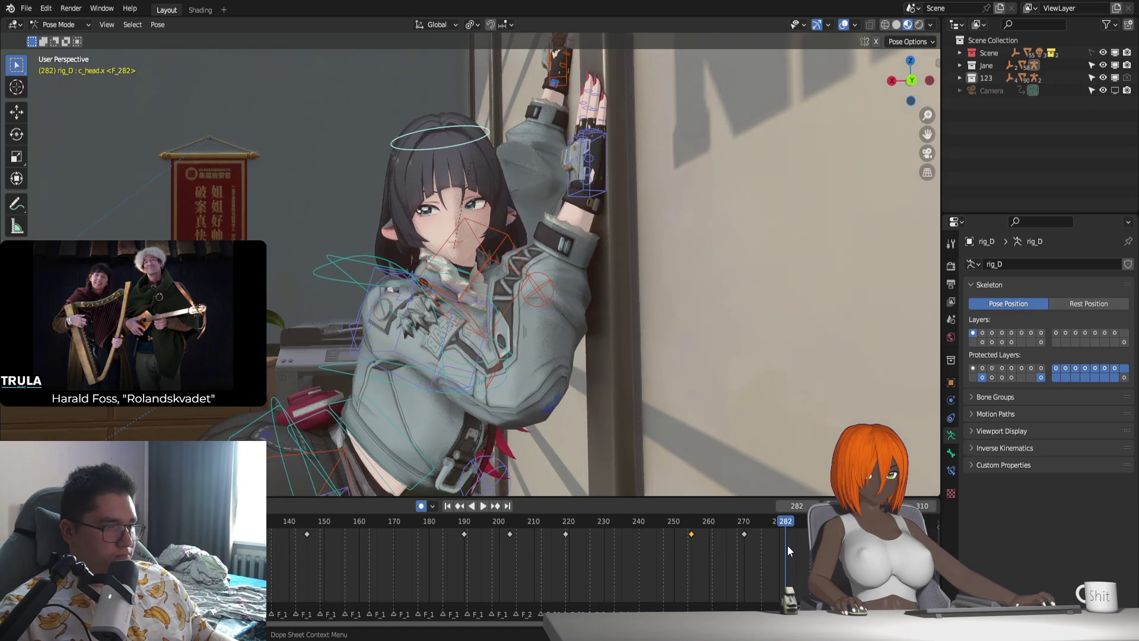
Key the head at frame 282 with a slight extra rotation and play it through the camera.
{"action": "left_click", "coordinate": [798, 540]}
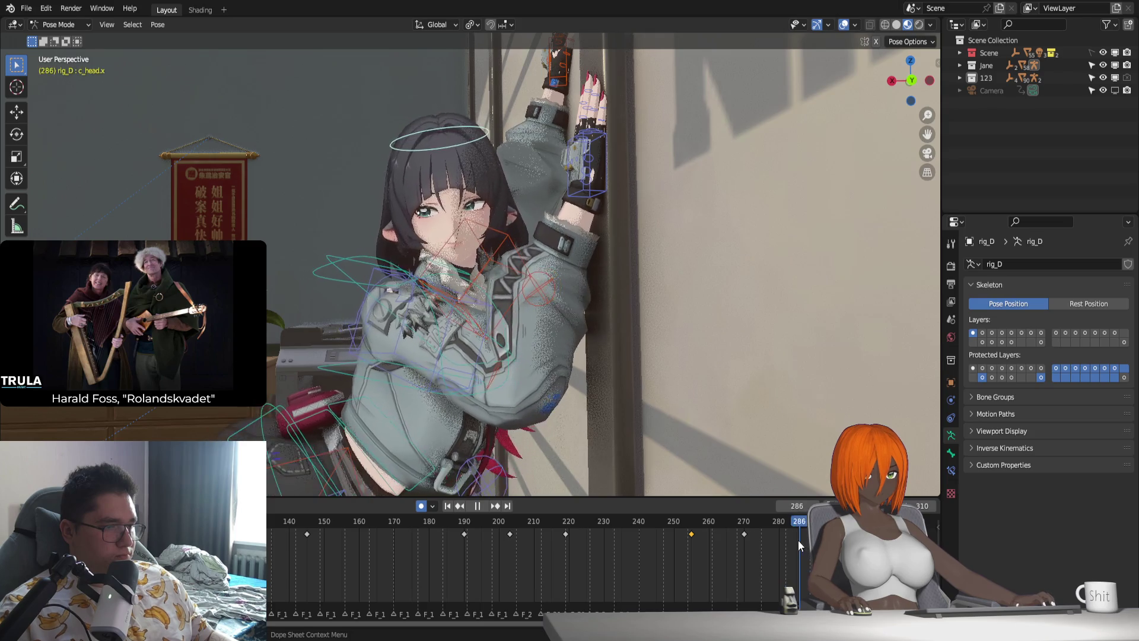
{"action": "key", "text": "i"}
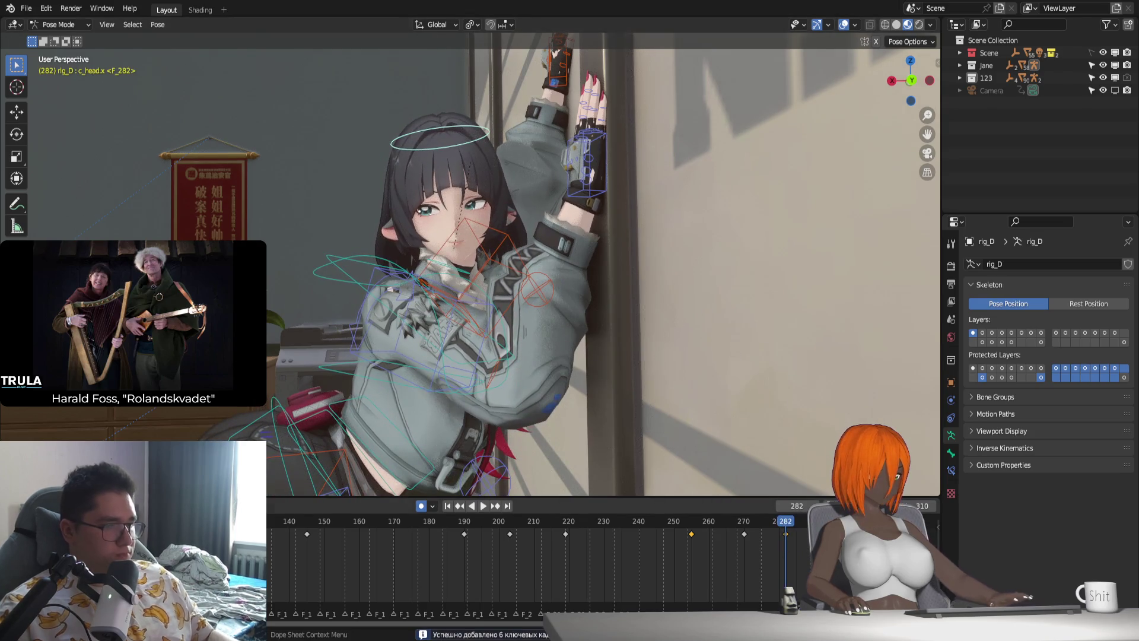
{"action": "key", "text": "r"}
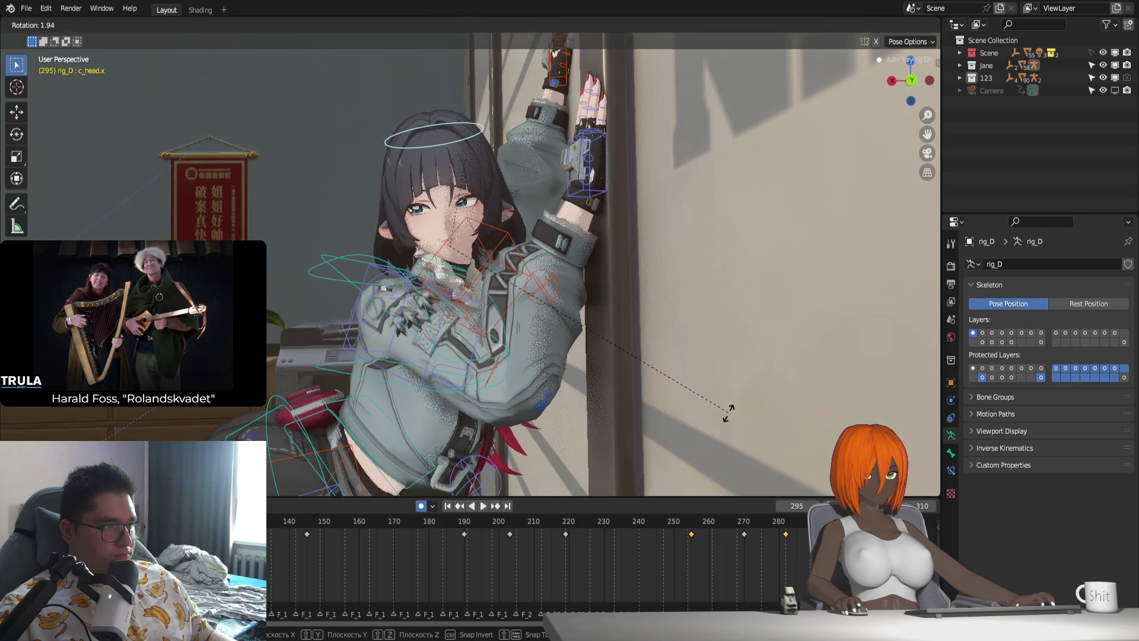
{"action": "left_click", "coordinate": [727, 418]}
{"action": "key", "text": "i"}
{"action": "key", "text": "space"}
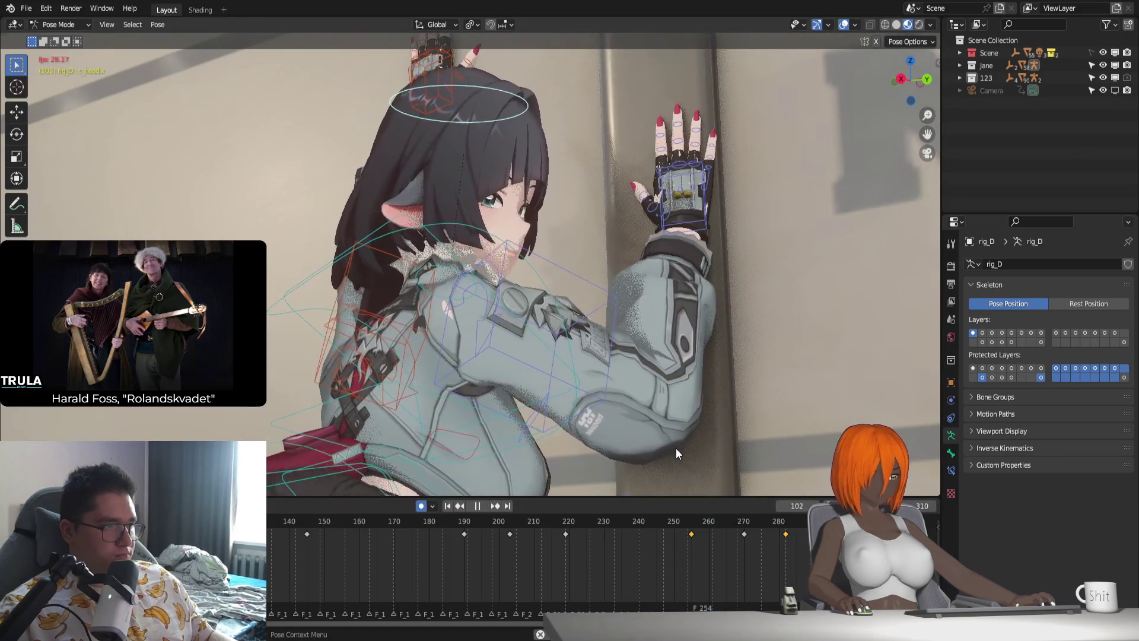
{"action": "scroll", "coordinate": [515, 397], "scroll_direction": "down", "scroll_amount": 5}
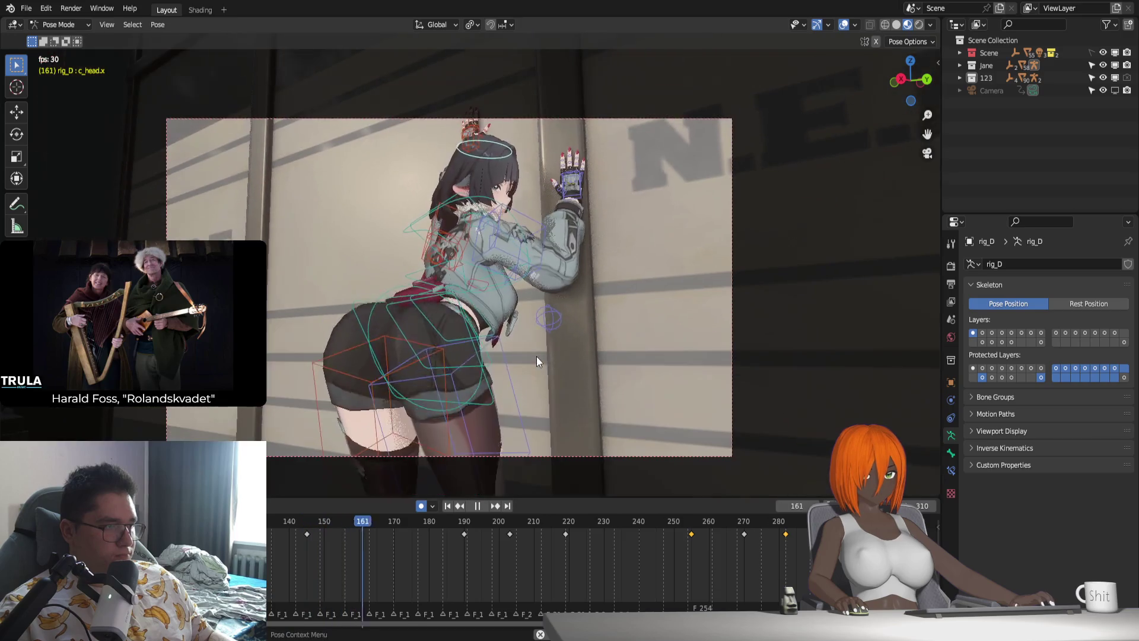
{"action": "scroll", "coordinate": [520, 383], "scroll_direction": "up", "scroll_amount": 2}
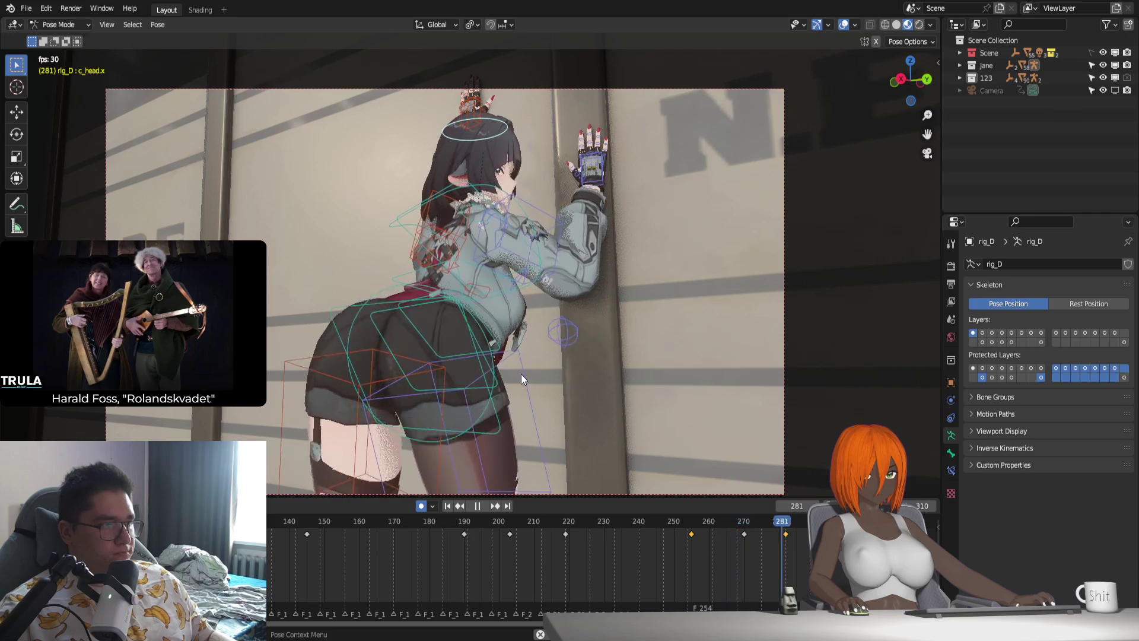
Replay the animation, then tilt the head 1.86° about local X to key frame 190.
{"action": "left_click_drag", "start_coordinate": [695, 519], "coordinate": [721, 528]}
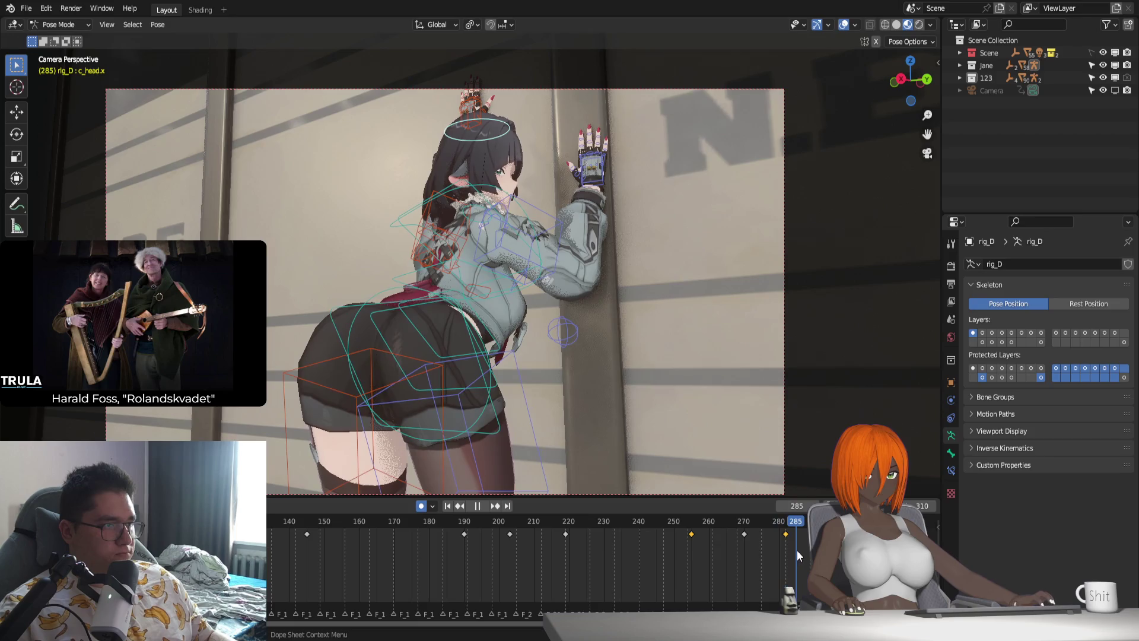
{"action": "key", "text": "space"}
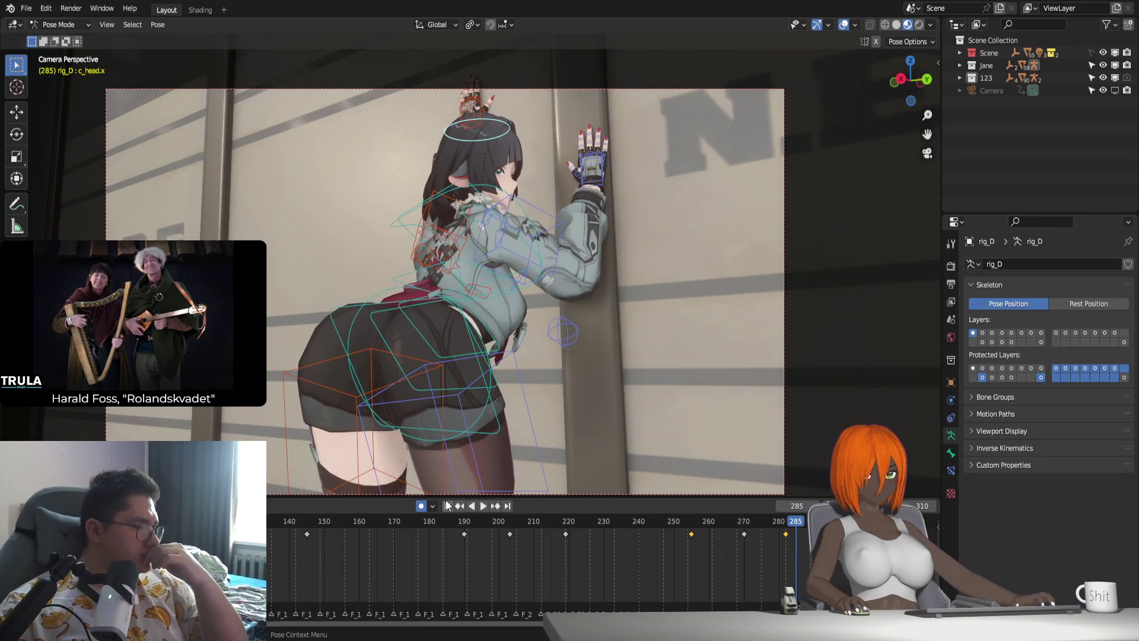
{"action": "left_click", "coordinate": [483, 507]}
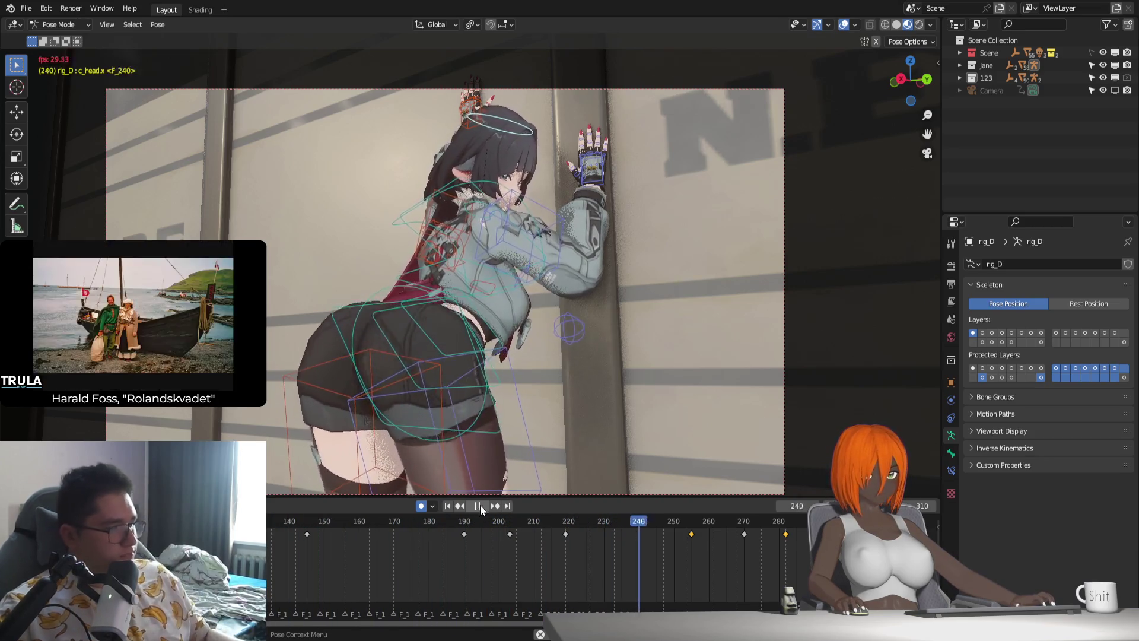
{"action": "key", "text": "Escape"}
{"action": "left_click_drag", "start_coordinate": [295, 529], "coordinate": [451, 540]}
{"action": "key", "text": "space"}
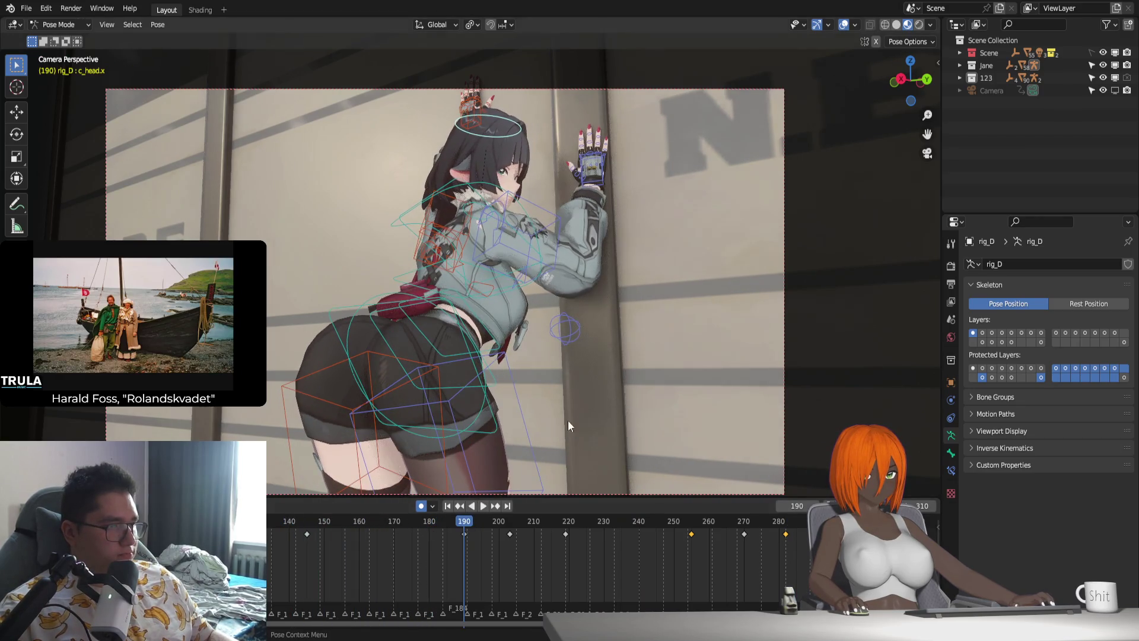
{"action": "key", "text": "r"}
{"action": "key", "text": "x"}
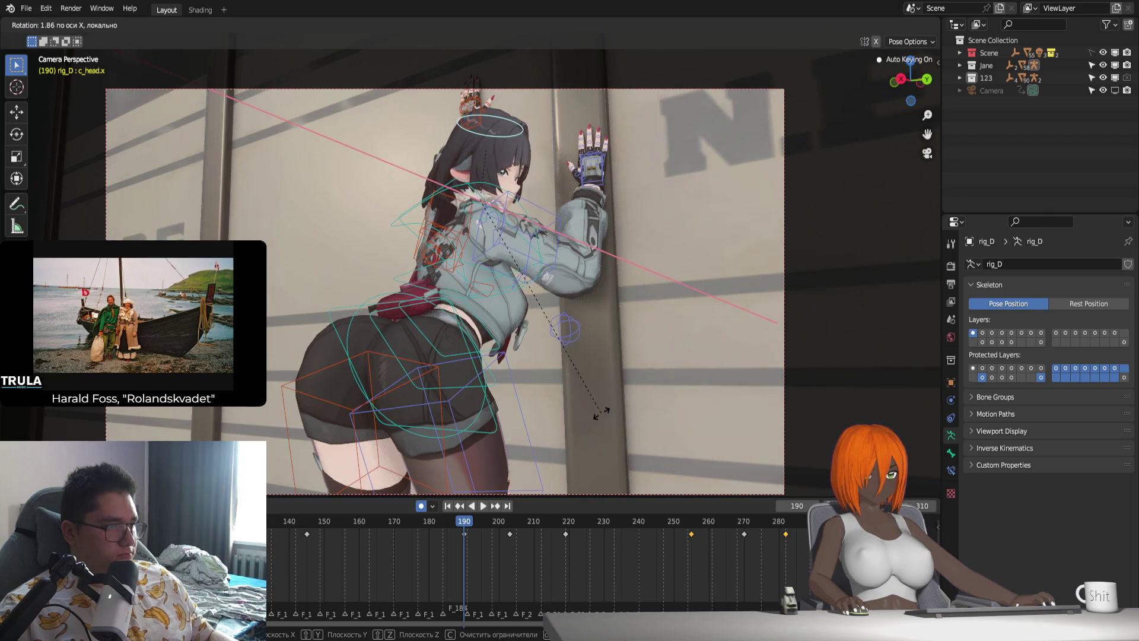
{"action": "left_click", "coordinate": [601, 412]}
{"action": "left_click", "coordinate": [288, 520]}
{"action": "key", "text": "space"}
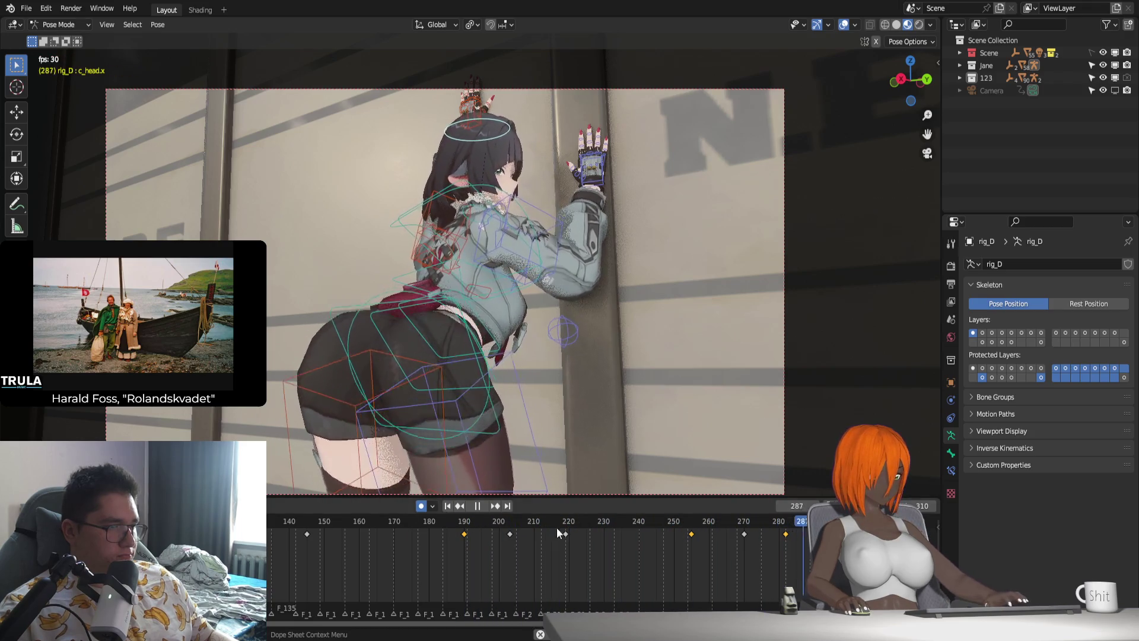
Turn the head -3.16° about its local Y axis around frame 260.
{"action": "left_click_drag", "start_coordinate": [691, 518], "coordinate": [707, 533]}
{"action": "key", "text": "s"}
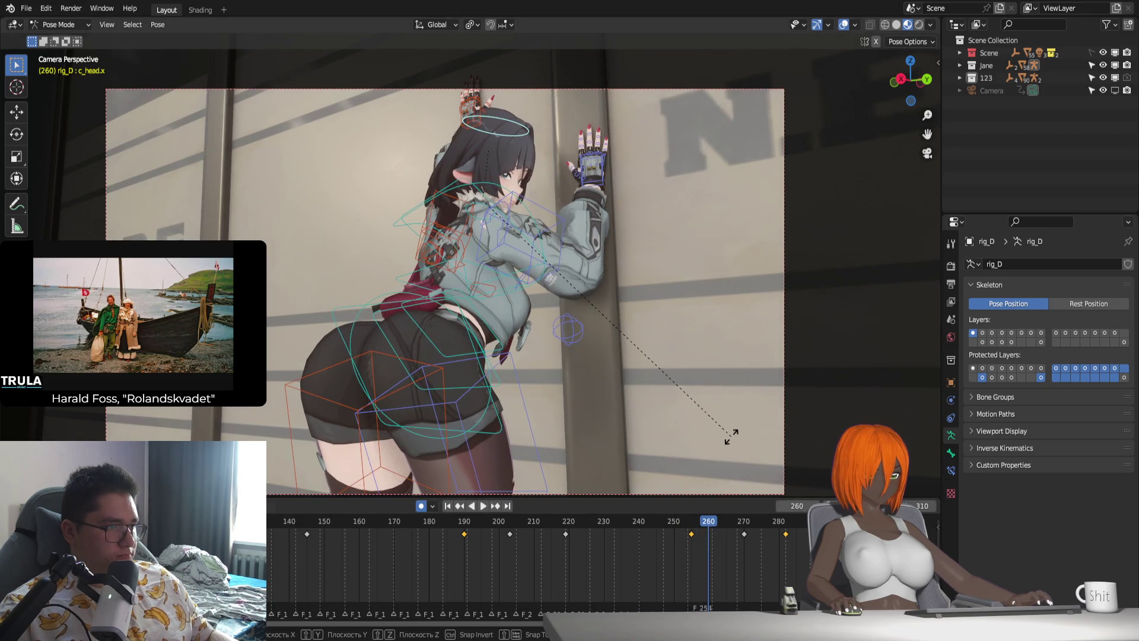
{"action": "key", "text": "z"}
{"action": "key", "text": "z"}
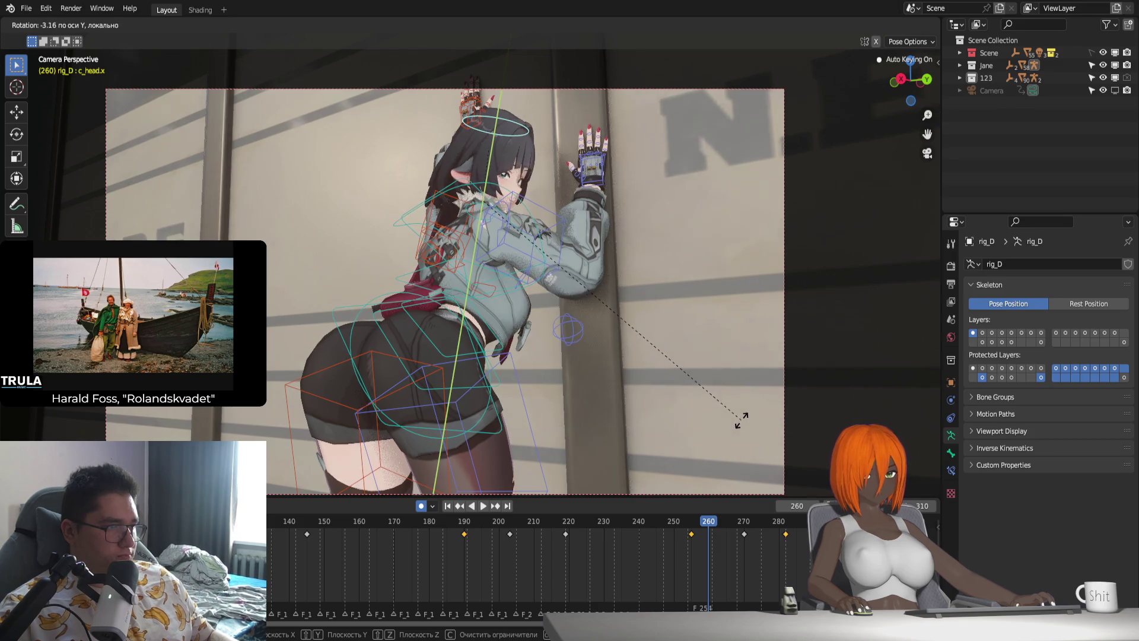
{"action": "left_click", "coordinate": [742, 420]}
{"action": "scroll", "coordinate": [720, 567], "scroll_direction": "up", "scroll_amount": 3}
Rotate the head about Y to key frame 259 and review from frame 255.
{"action": "key", "text": "space"}
{"action": "left_click", "coordinate": [646, 521]}
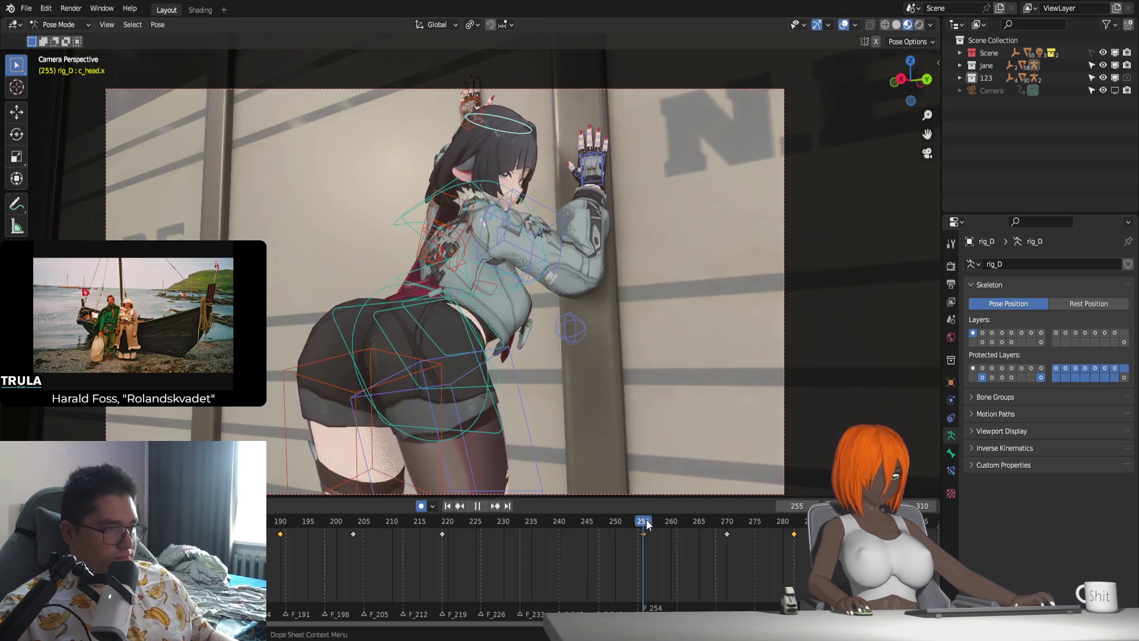
{"action": "mouse_move", "coordinate": [646, 521]}
{"action": "left_mouse_down"}
{"action": "mouse_move", "coordinate": [691, 528]}
{"action": "mouse_move", "coordinate": [645, 532]}
{"action": "mouse_move", "coordinate": [663, 539]}
{"action": "left_mouse_up"}
{"action": "key", "text": "space"}
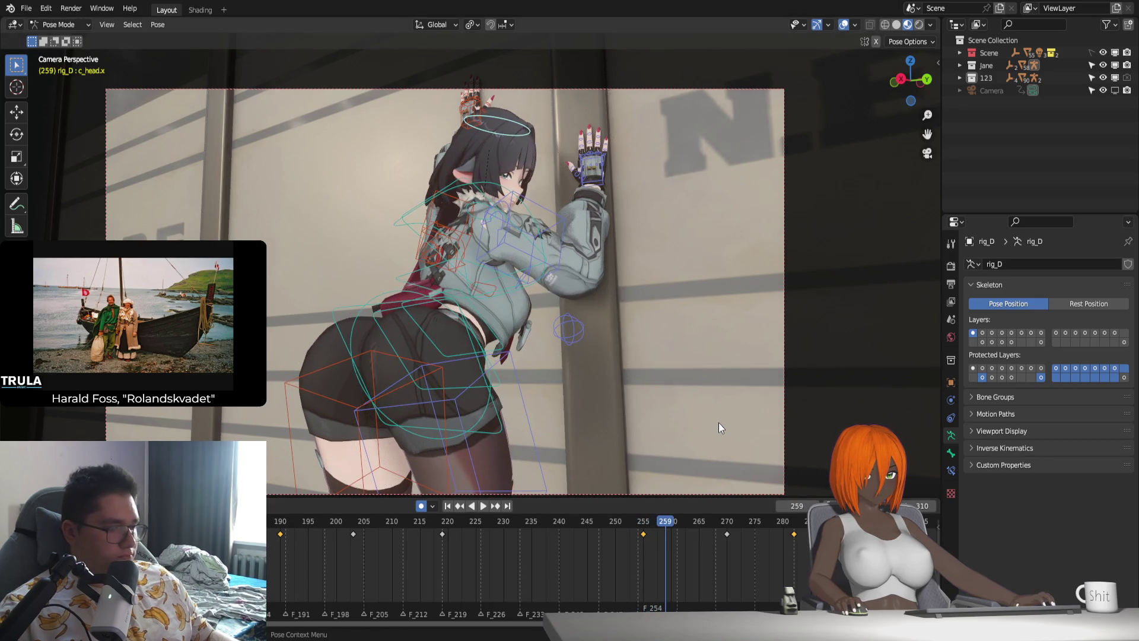
{"action": "key", "text": "r"}
{"action": "key", "text": "y"}
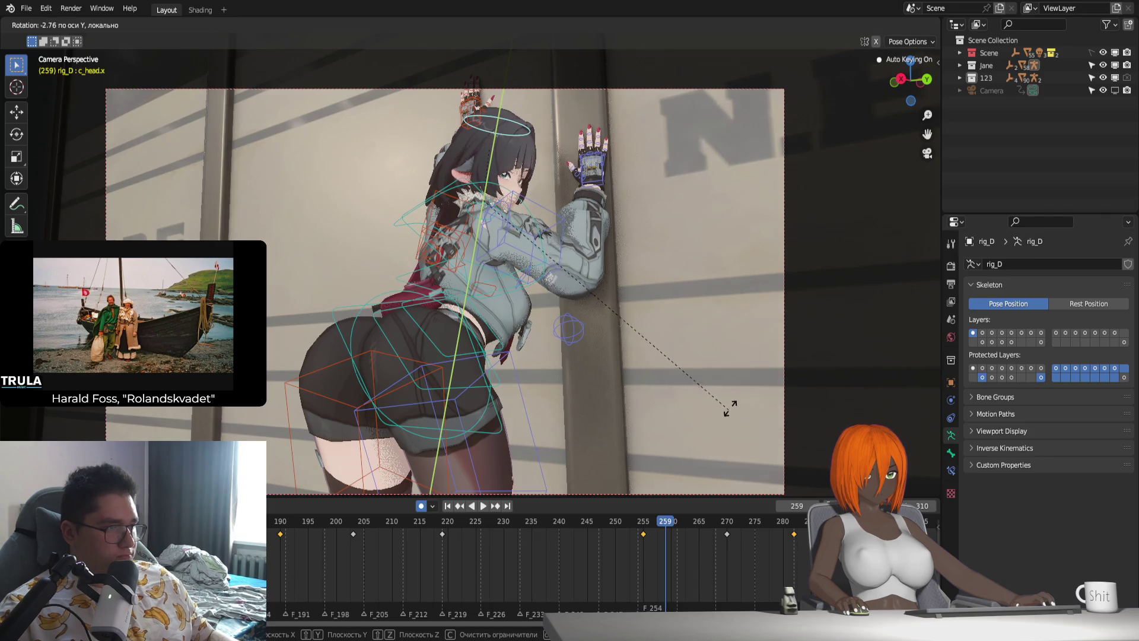
{"action": "left_click", "coordinate": [729, 408]}
{"action": "key", "text": "space"}
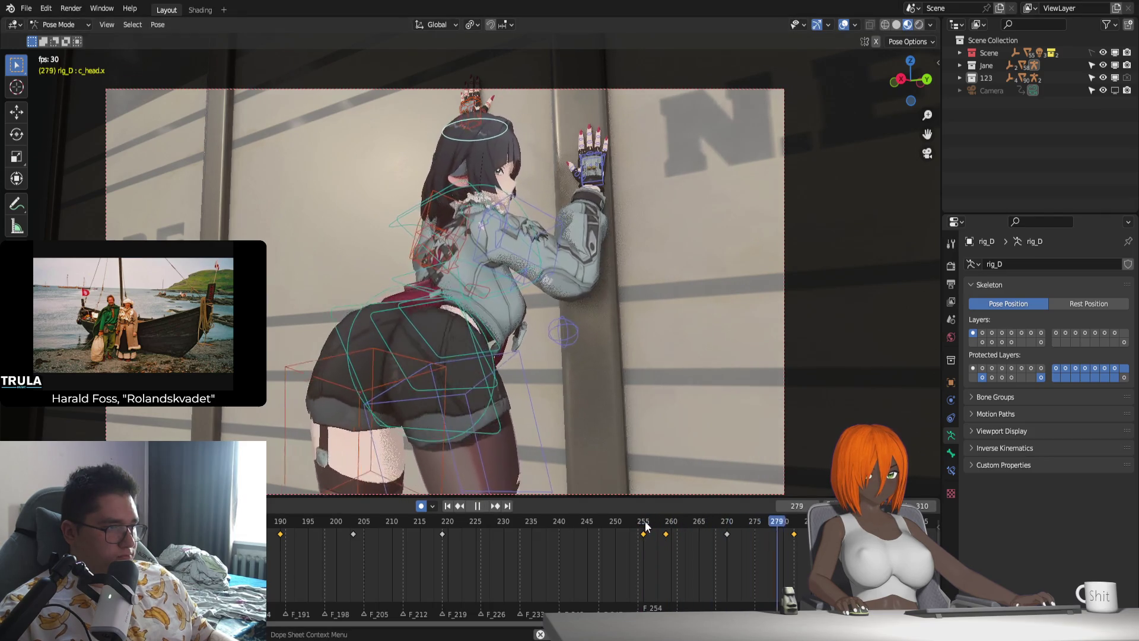
{"action": "left_click", "coordinate": [645, 526]}
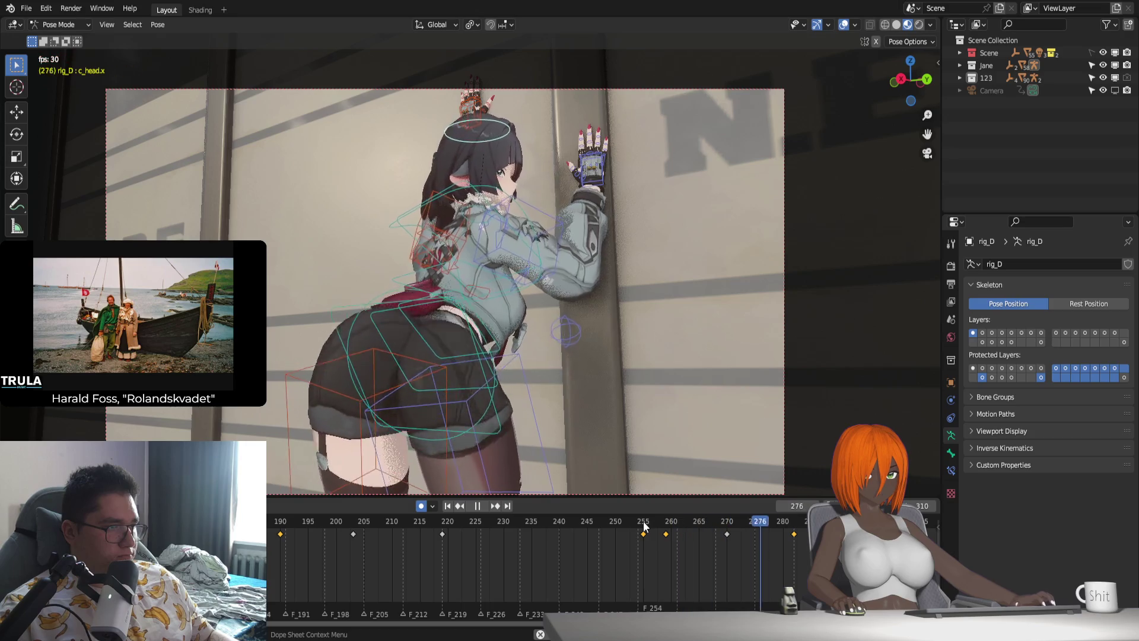
{"action": "key", "text": "space"}
Move the frame-270 keyframe to 275 and play it back, cancelling a trial rotation at 295.
{"action": "left_click_drag", "start_coordinate": [741, 549], "coordinate": [741, 548]}
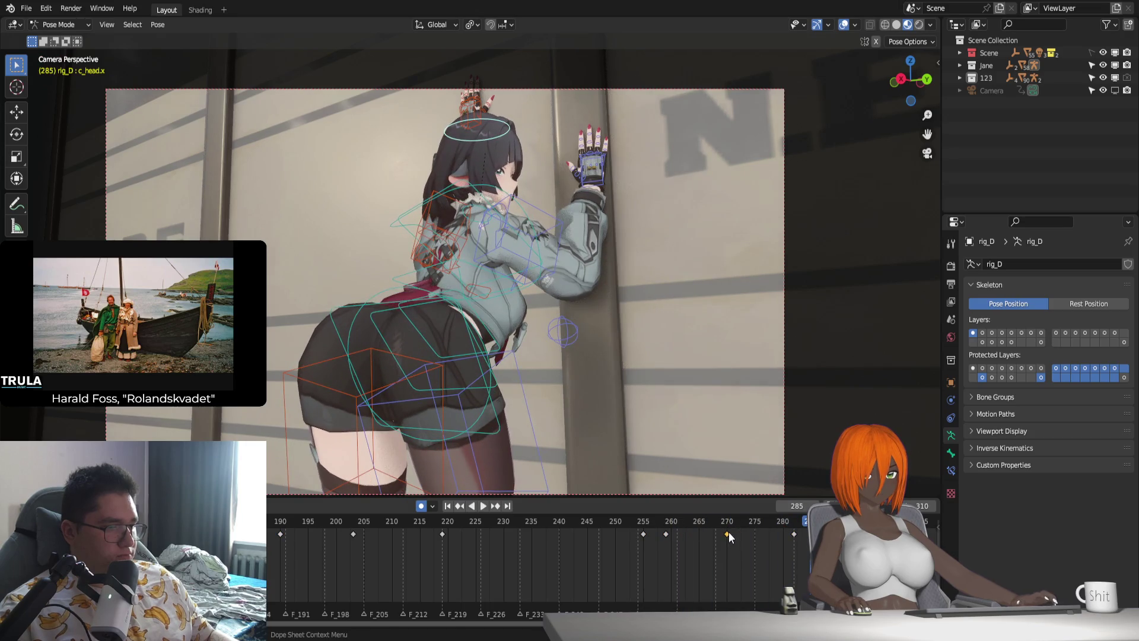
{"action": "key", "text": "g"}
{"action": "left_click", "coordinate": [750, 564]}
{"action": "key", "text": "space"}
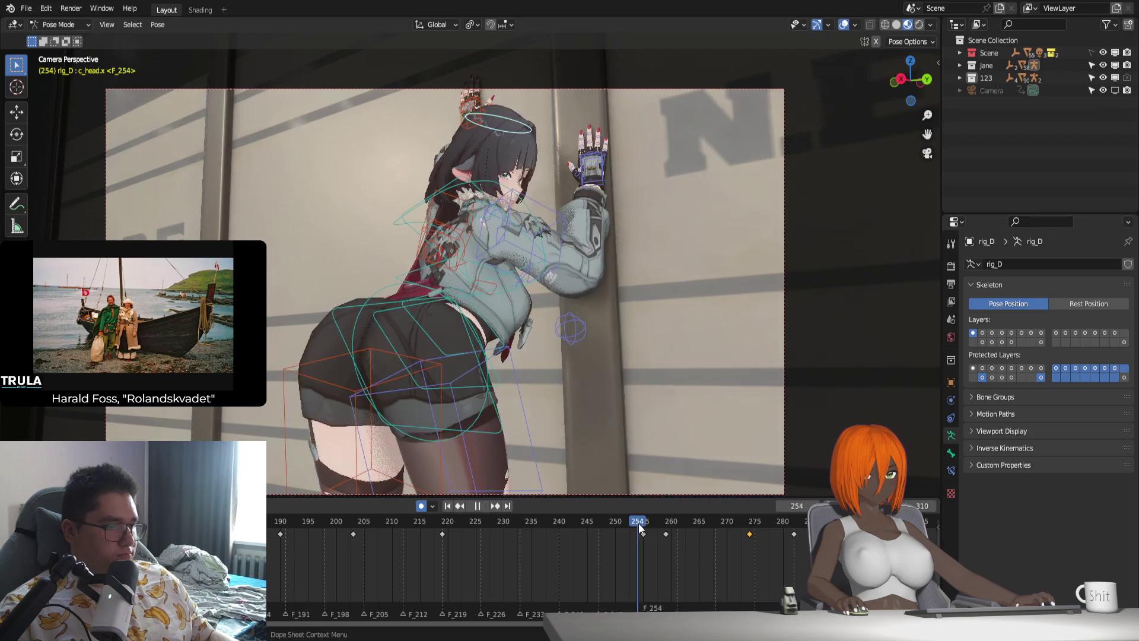
{"action": "key", "text": "Escape"}
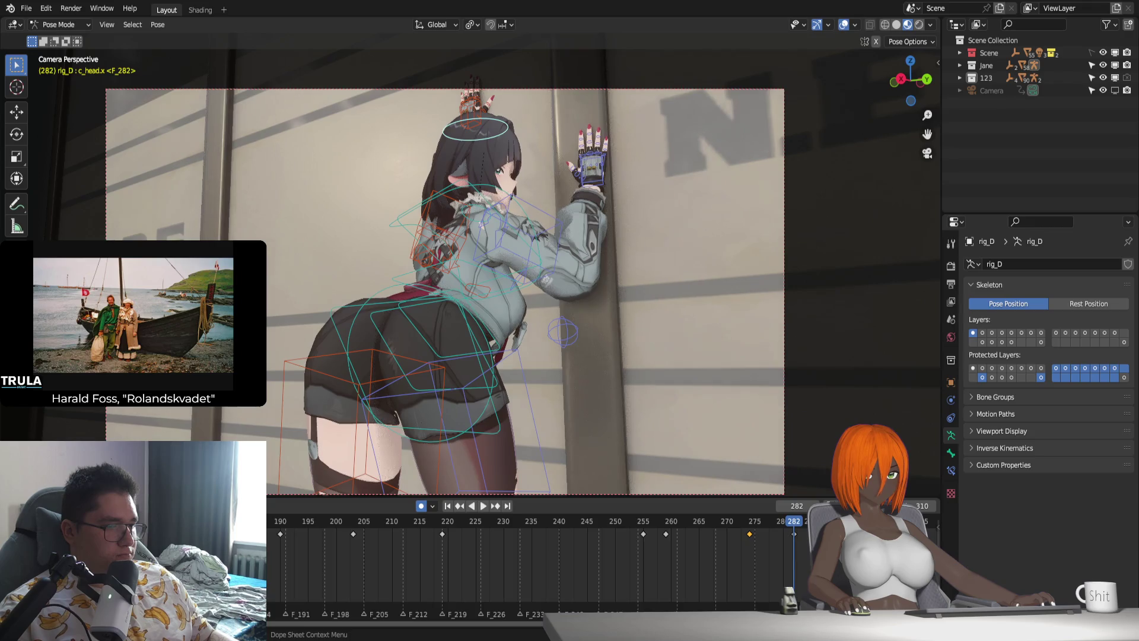
{"action": "key", "text": "space"}
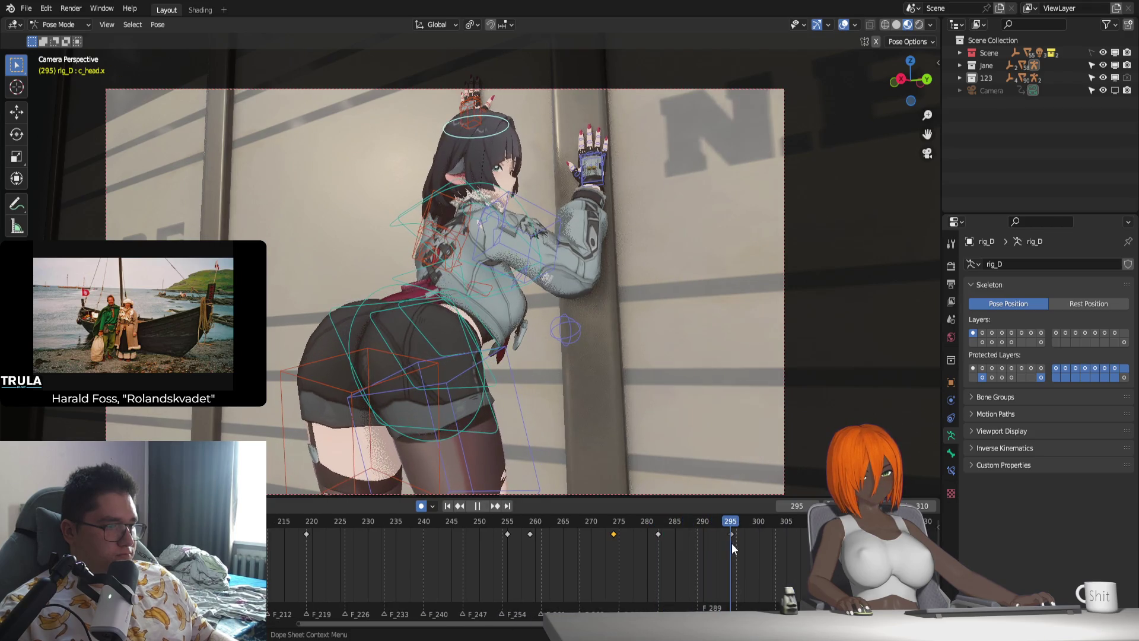
{"action": "key", "text": "r"}
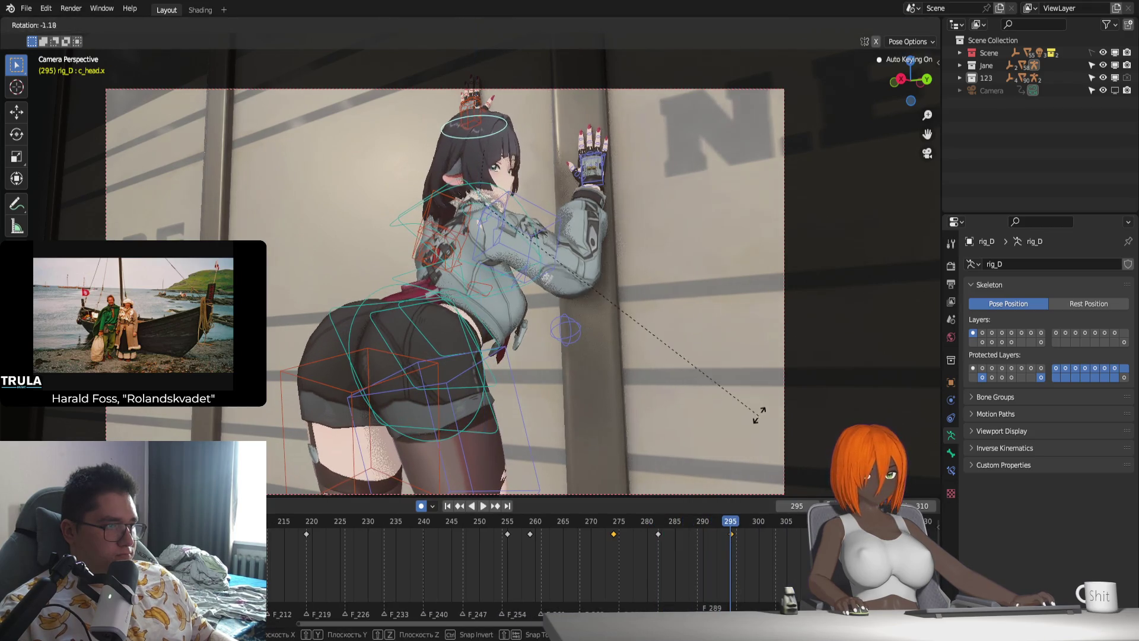
{"action": "left_click", "coordinate": [754, 427]}
{"action": "left_click", "coordinate": [547, 534]}
{"action": "key", "text": "space"}
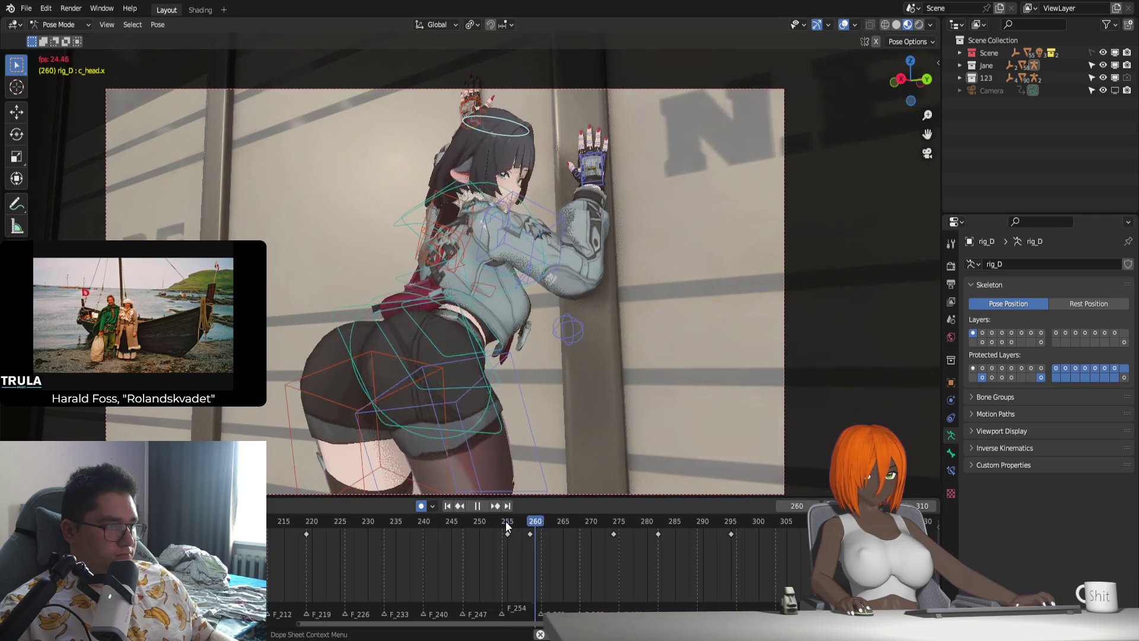
Rotate the head about Z to re-key frame 259 and play back the motion.
{"action": "left_click_drag", "start_coordinate": [507, 524], "coordinate": [529, 529]}
{"action": "key", "text": "space"}
{"action": "key", "text": "r"}
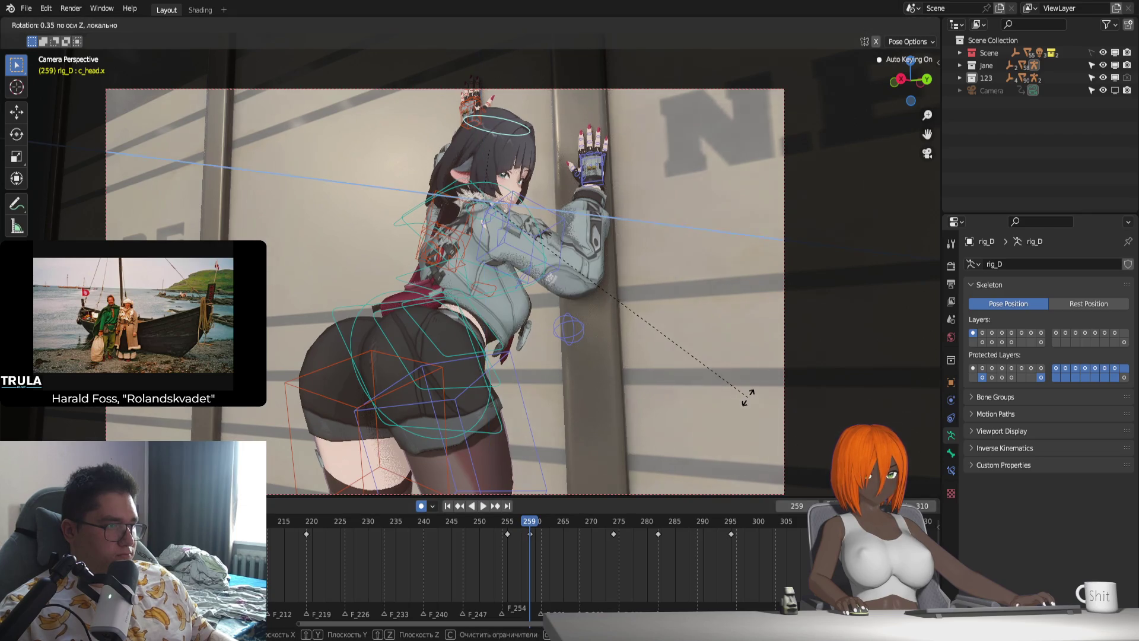
{"action": "left_click", "coordinate": [752, 393]}
{"action": "key", "text": "space"}
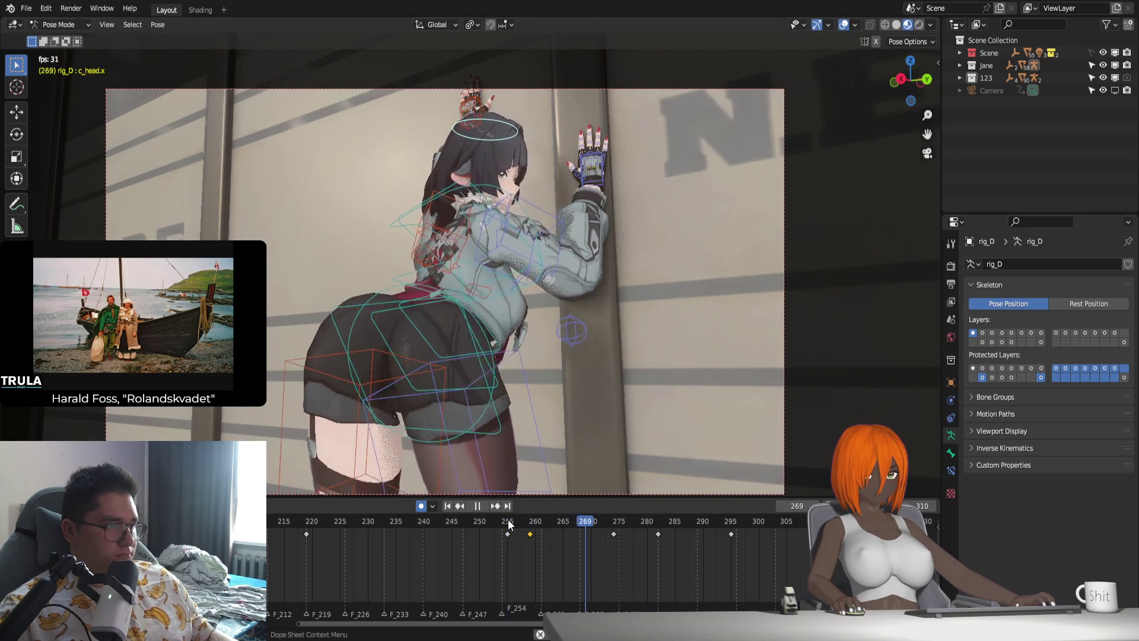
{"action": "key", "text": "space"}
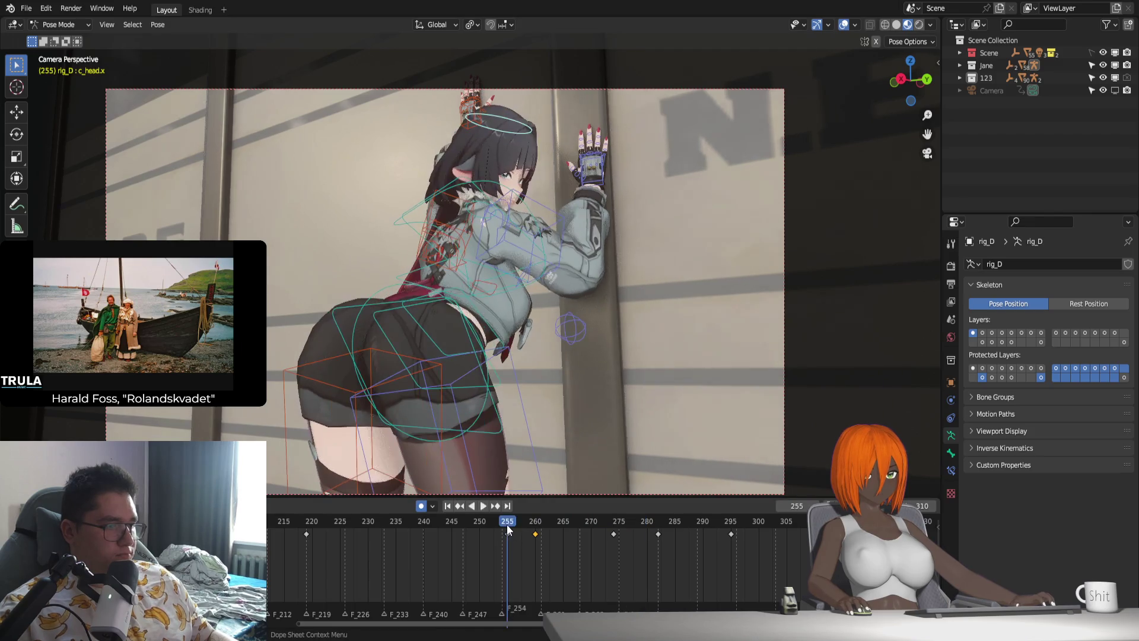
{"action": "key", "text": "Escape"}
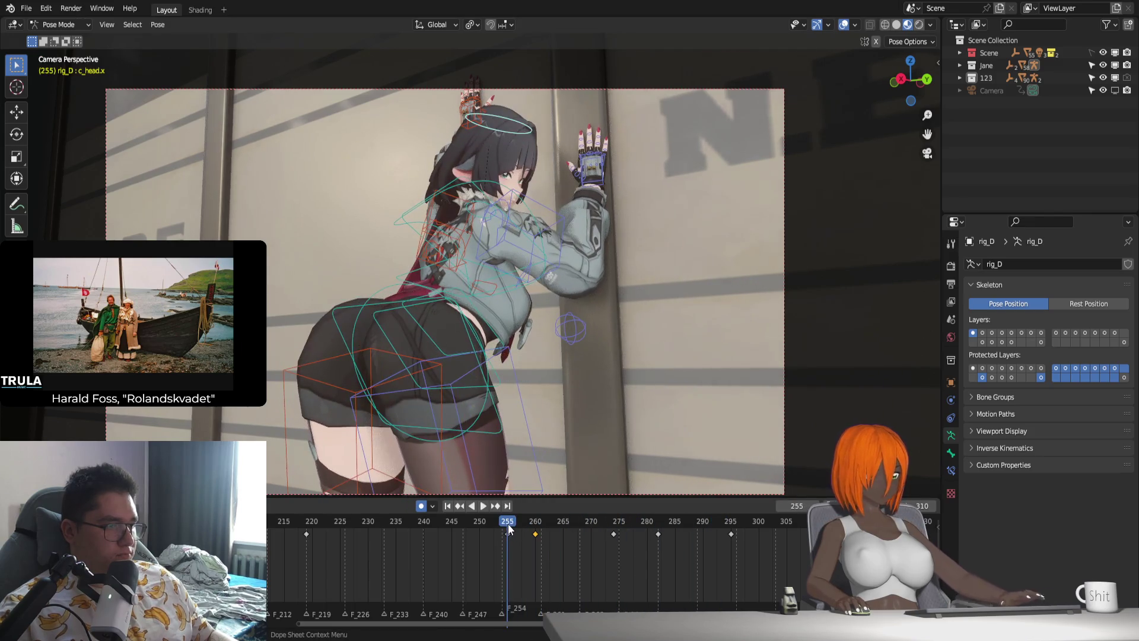
{"action": "key", "text": "space"}
{"action": "key", "text": "space"}
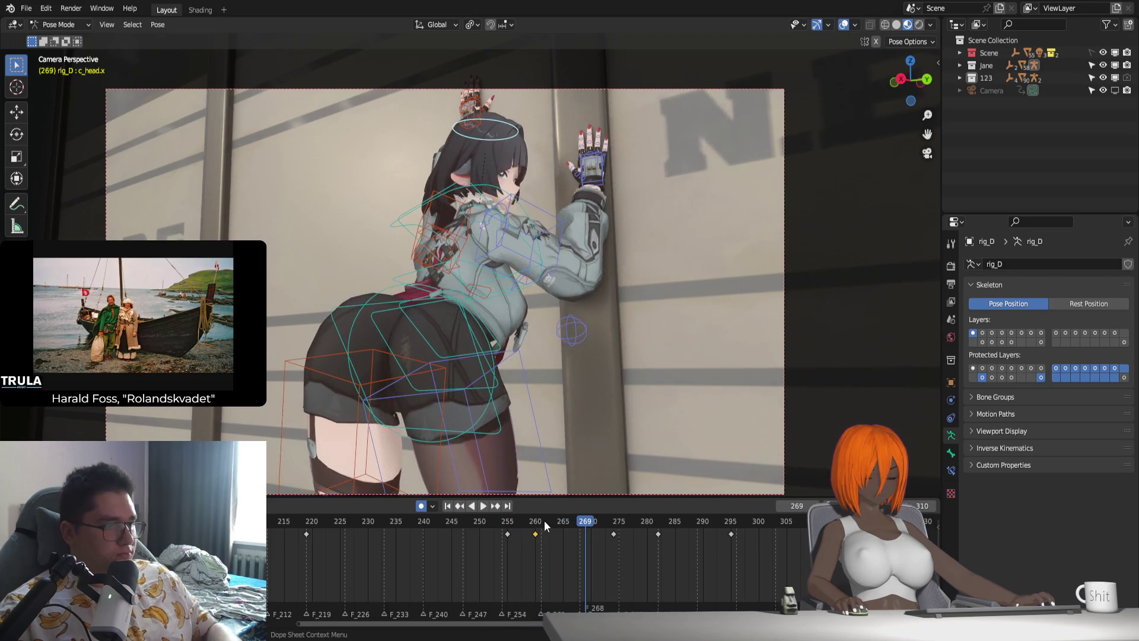
Key a head rotation at frame 260 and play it from frame 254.
{"action": "left_click", "coordinate": [536, 522]}
{"action": "key", "text": "r"}
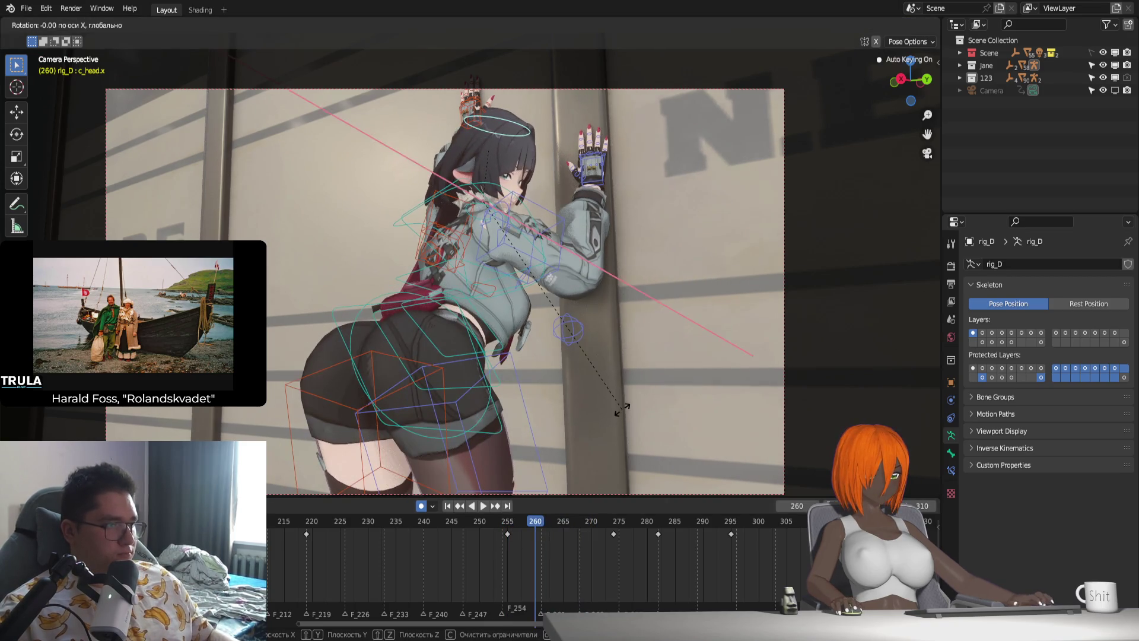
{"action": "left_click", "coordinate": [499, 528]}
{"action": "left_click", "coordinate": [502, 522]}
{"action": "key", "text": "space"}
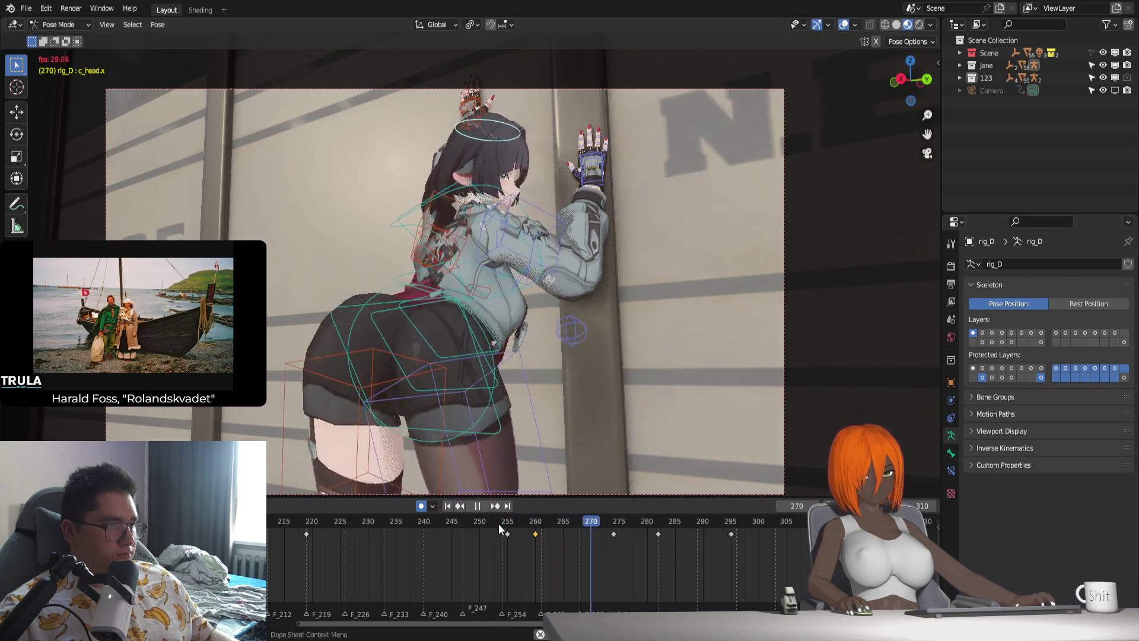
{"action": "key", "text": "Escape"}
Refine the frame-260 pose with a local X rotation and replay from frame 253.
{"action": "left_click", "coordinate": [535, 522]}
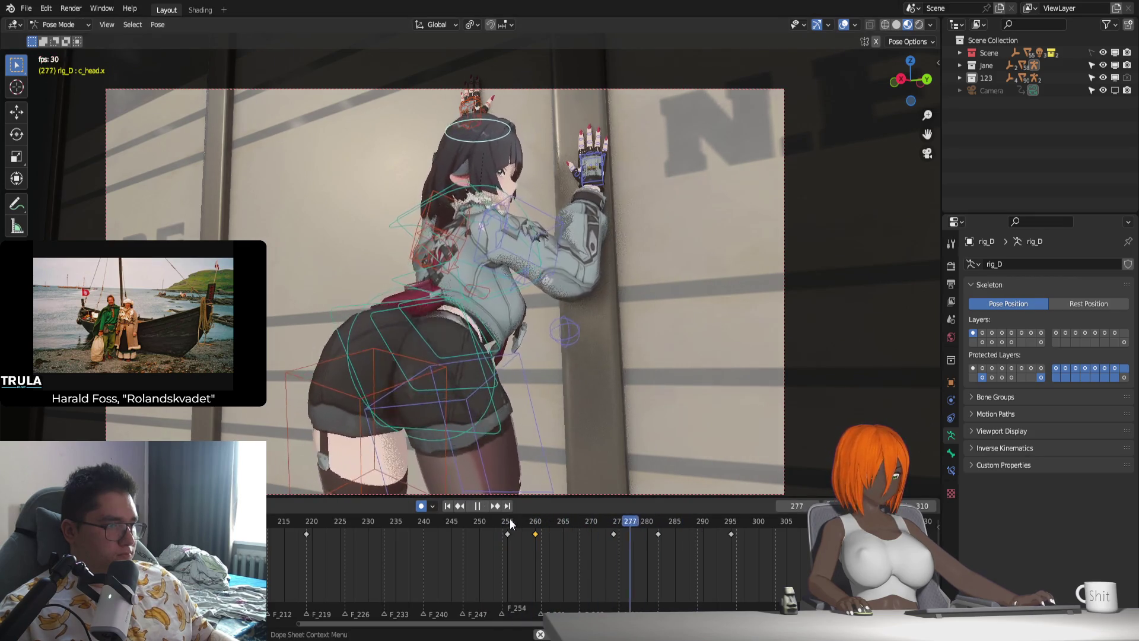
{"action": "key", "text": "r"}
{"action": "key", "text": "x"}
{"action": "key", "text": "x"}
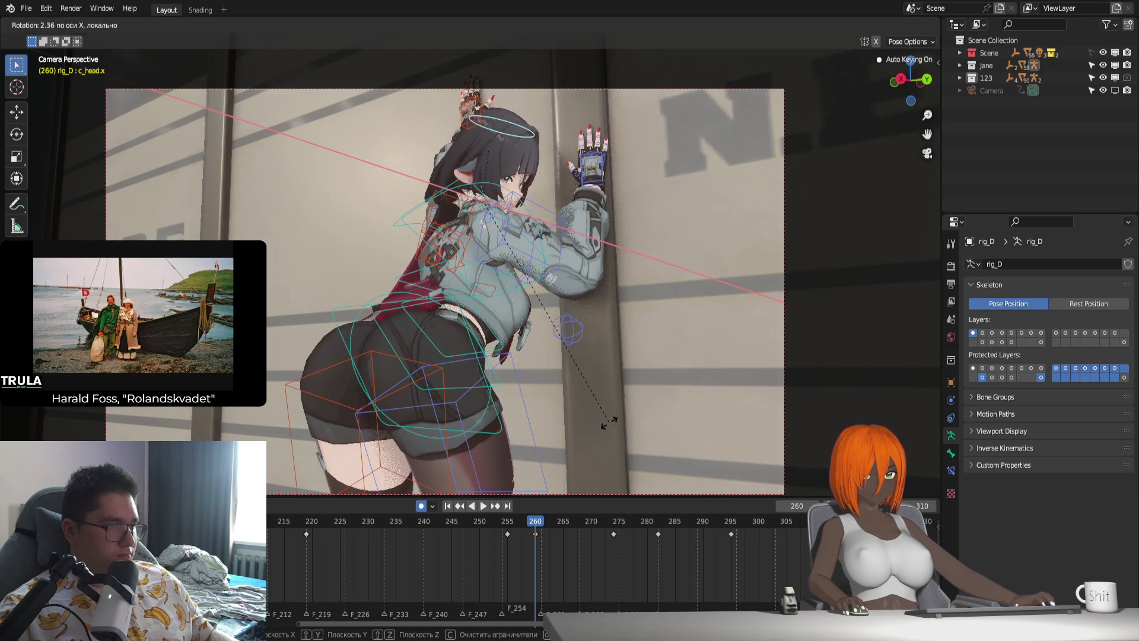
{"action": "left_click", "coordinate": [609, 423]}
{"action": "left_click", "coordinate": [497, 521]}
{"action": "key", "text": "space"}
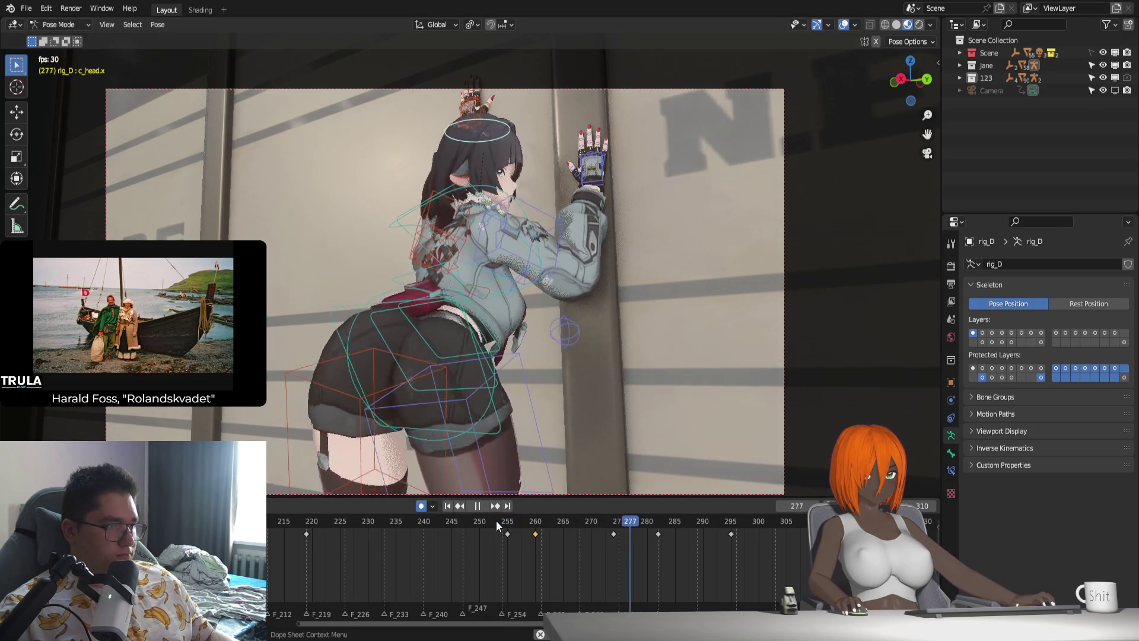
{"action": "left_click_drag", "start_coordinate": [496, 521], "coordinate": [673, 529]}
{"action": "key", "text": "space"}
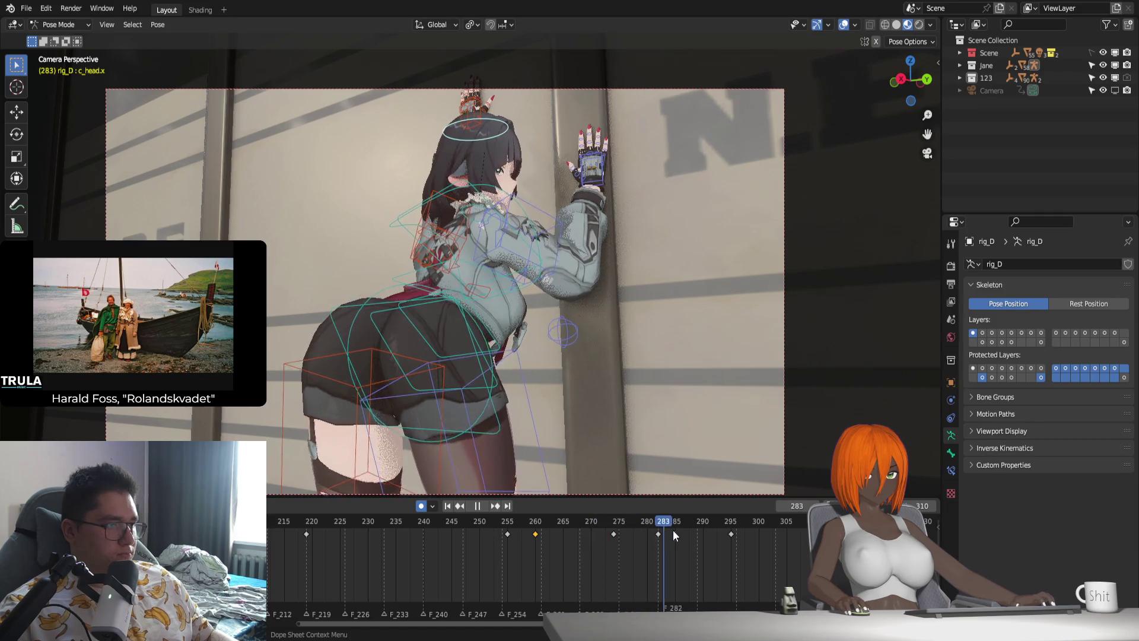
{"action": "key", "text": "space"}
Hide the viewport overlays and play the animation from frame 295.
{"action": "left_click", "coordinate": [731, 522]}
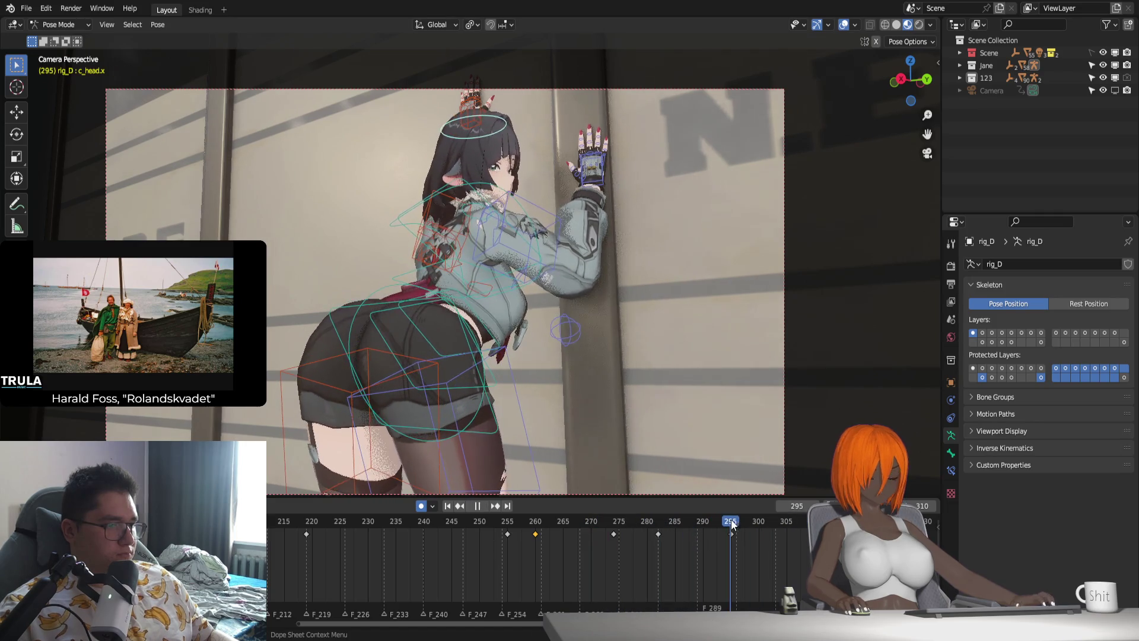
{"action": "key", "text": "space"}
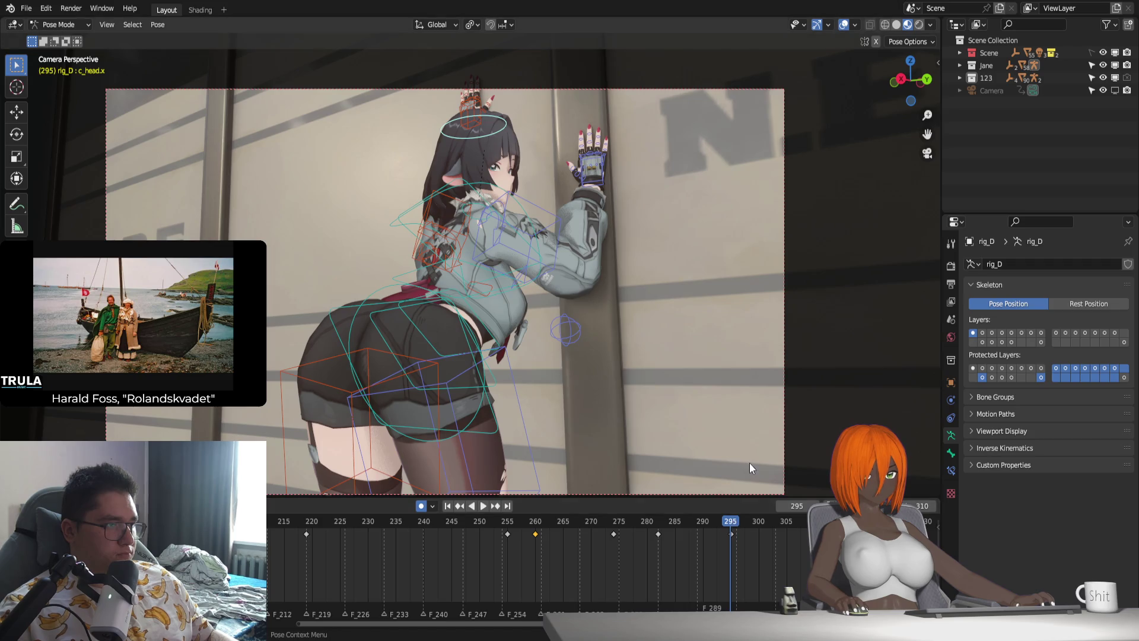
{"action": "left_click", "coordinate": [843, 25]}
{"action": "key", "text": "space"}
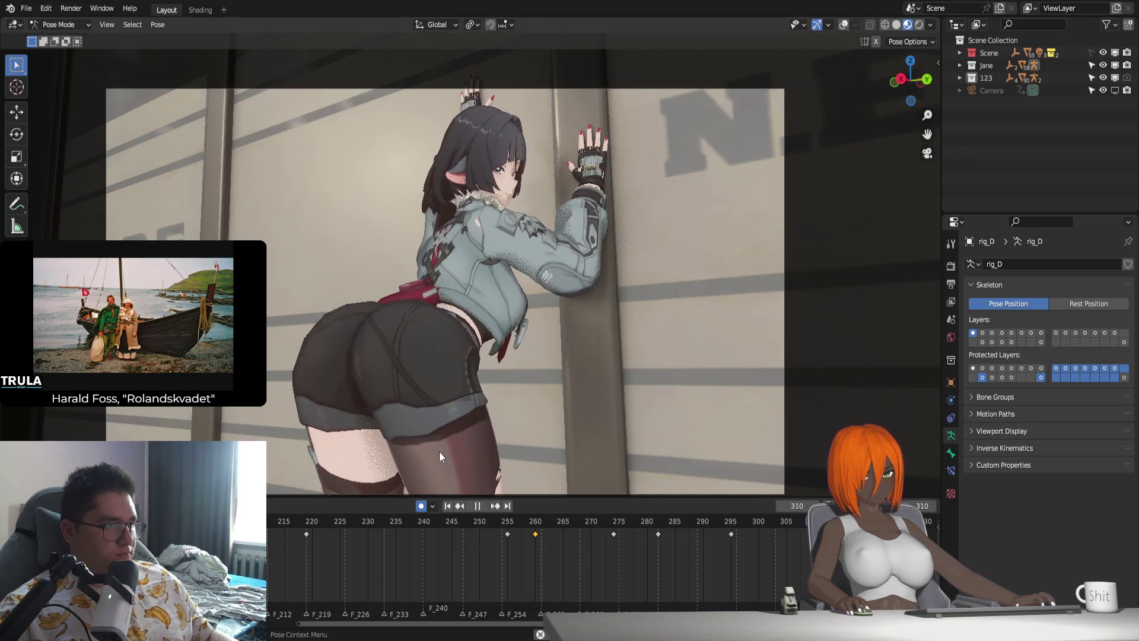
{"action": "key", "text": "Escape"}
{"action": "mouse_move", "coordinate": [586, 532]}
{"action": "left_mouse_down"}
{"action": "mouse_move", "coordinate": [590, 521]}
{"action": "mouse_move", "coordinate": [731, 541]}
{"action": "left_mouse_up"}
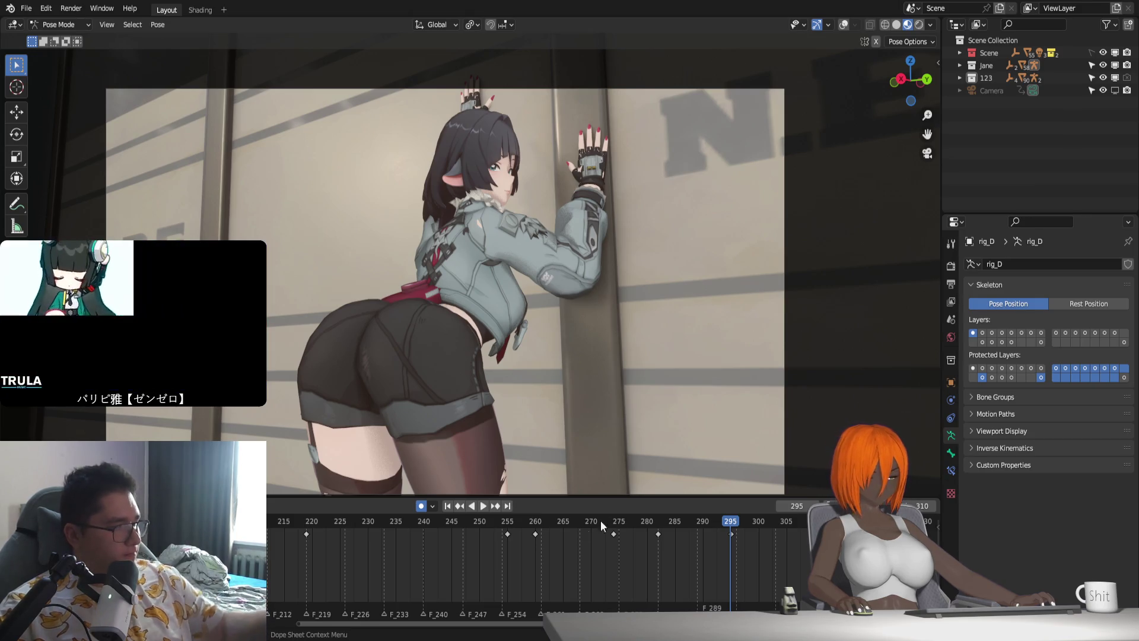
Review playback from frame 255, then delete all head keyframes after frame 255.
{"action": "scroll", "coordinate": [600, 521], "scroll_direction": "down", "scroll_amount": 1}
{"action": "left_click", "coordinate": [490, 521]}
{"action": "key", "text": "space"}
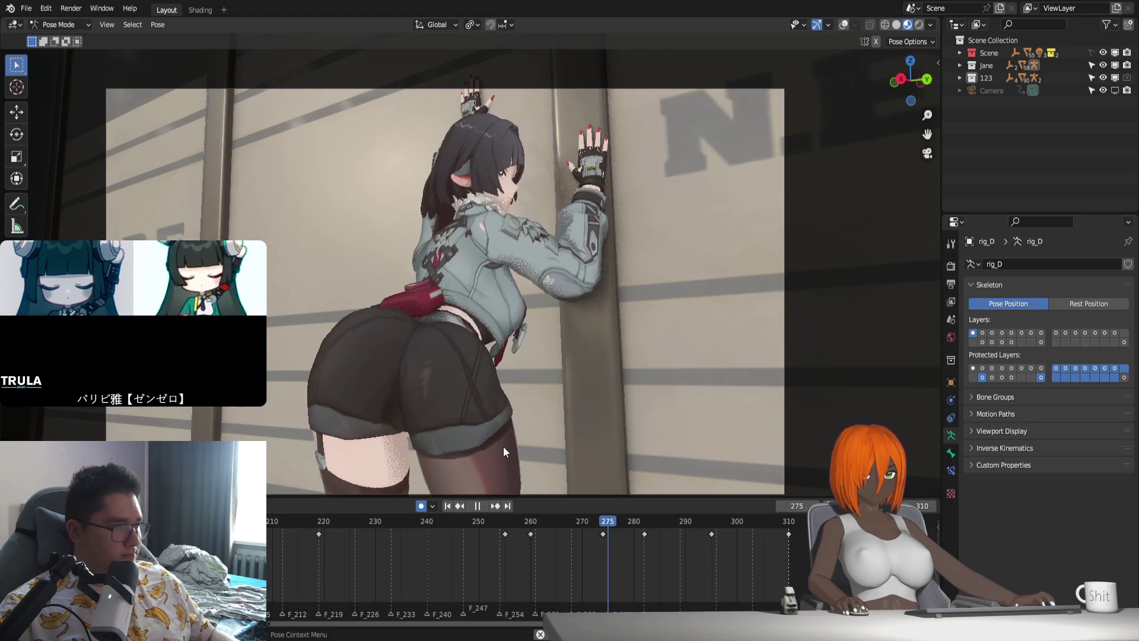
{"action": "left_click", "coordinate": [504, 522]}
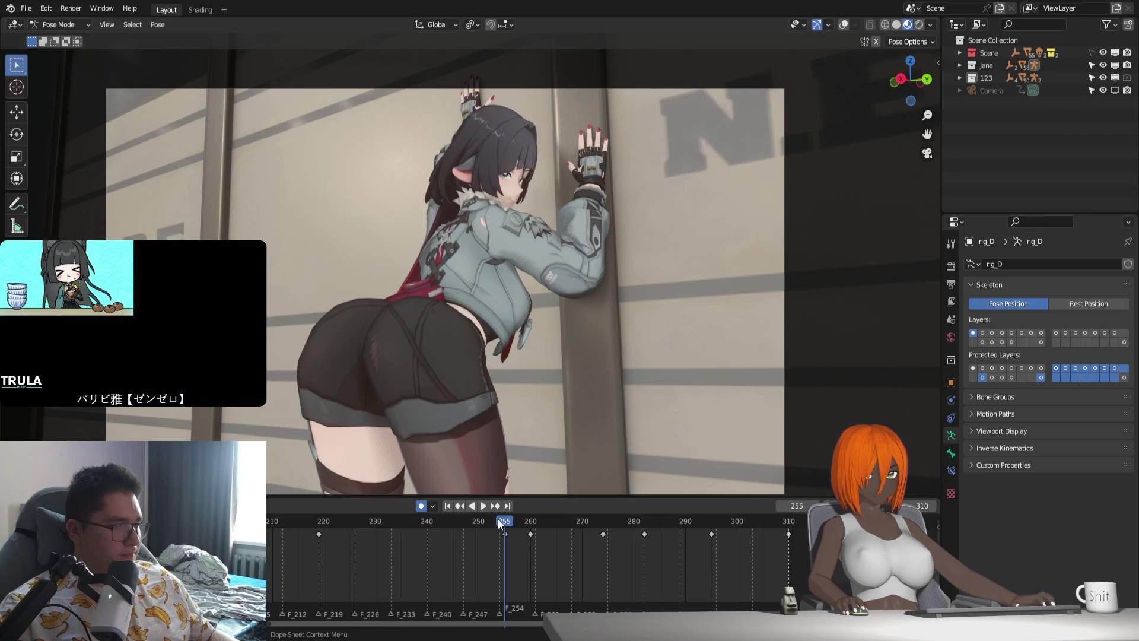
{"action": "left_click", "coordinate": [471, 505]}
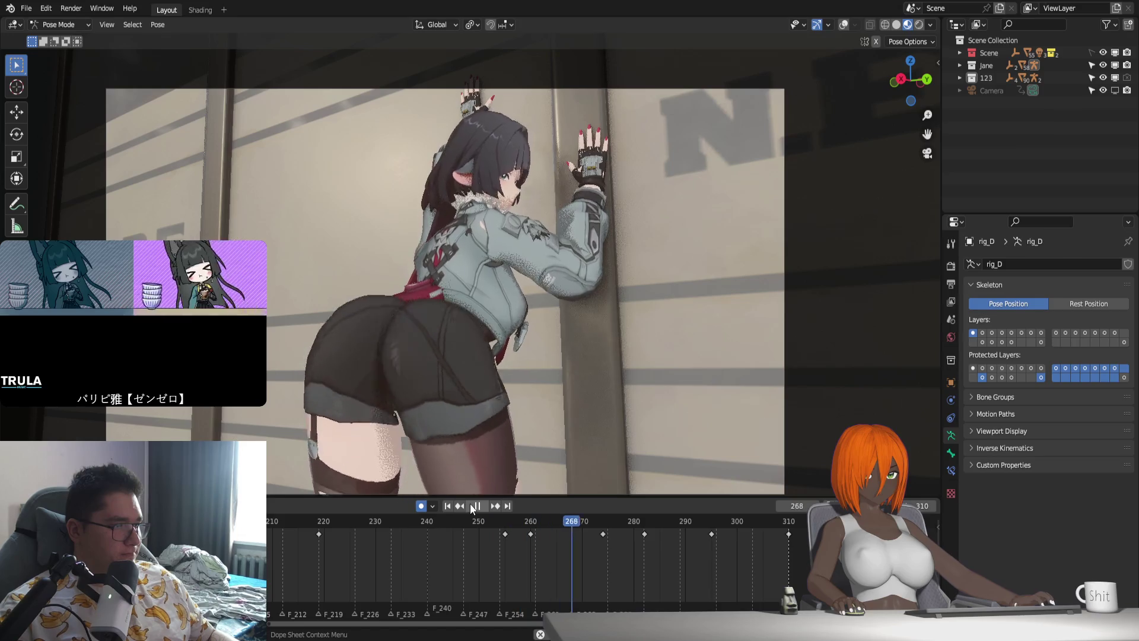
{"action": "left_click", "coordinate": [504, 522]}
{"action": "mouse_move", "coordinate": [507, 518]}
{"action": "left_mouse_down"}
{"action": "mouse_move", "coordinate": [615, 550]}
{"action": "mouse_move", "coordinate": [506, 539]}
{"action": "left_mouse_up"}
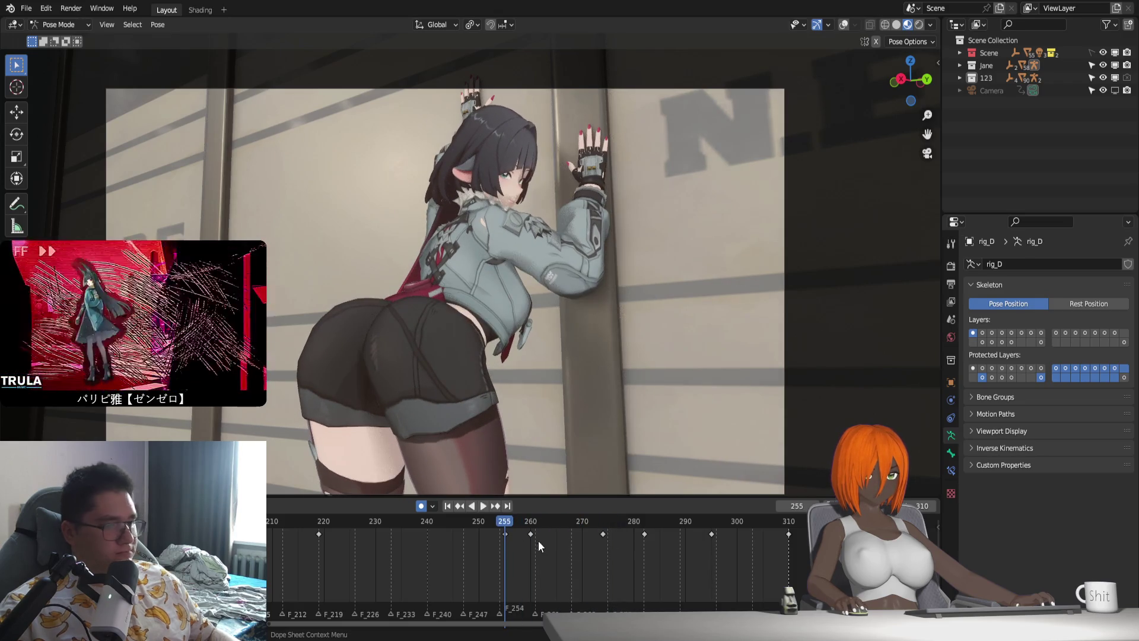
{"action": "key", "text": "bracketright"}
{"action": "key", "text": "Delete"}
{"action": "key", "text": "space"}
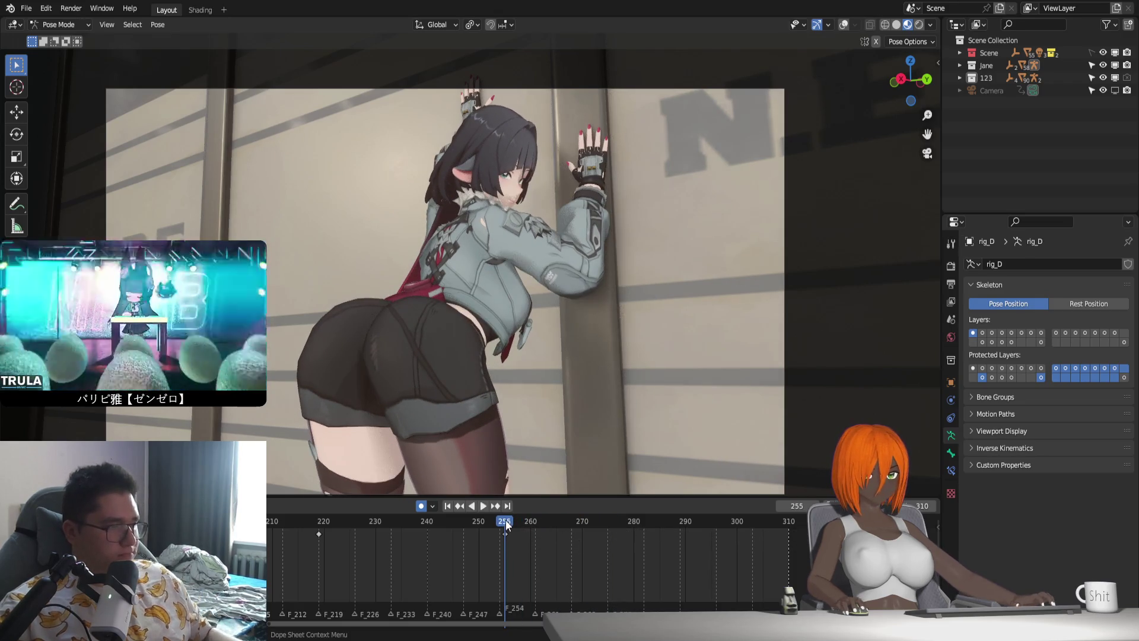
Re-pose the head with Z and X rotations to key frame 261.
{"action": "mouse_move", "coordinate": [517, 533]}
{"action": "left_mouse_down"}
{"action": "mouse_move", "coordinate": [557, 539]}
{"action": "mouse_move", "coordinate": [509, 537]}
{"action": "mouse_move", "coordinate": [536, 538]}
{"action": "left_mouse_up"}
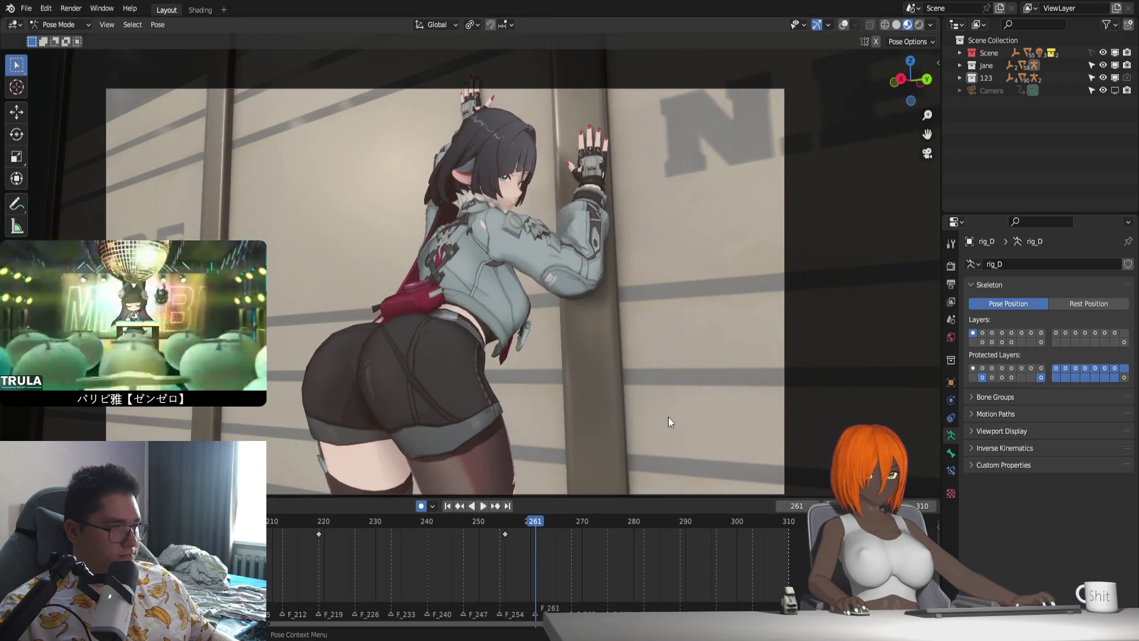
{"action": "key", "text": "r"}
{"action": "key", "text": "z"}
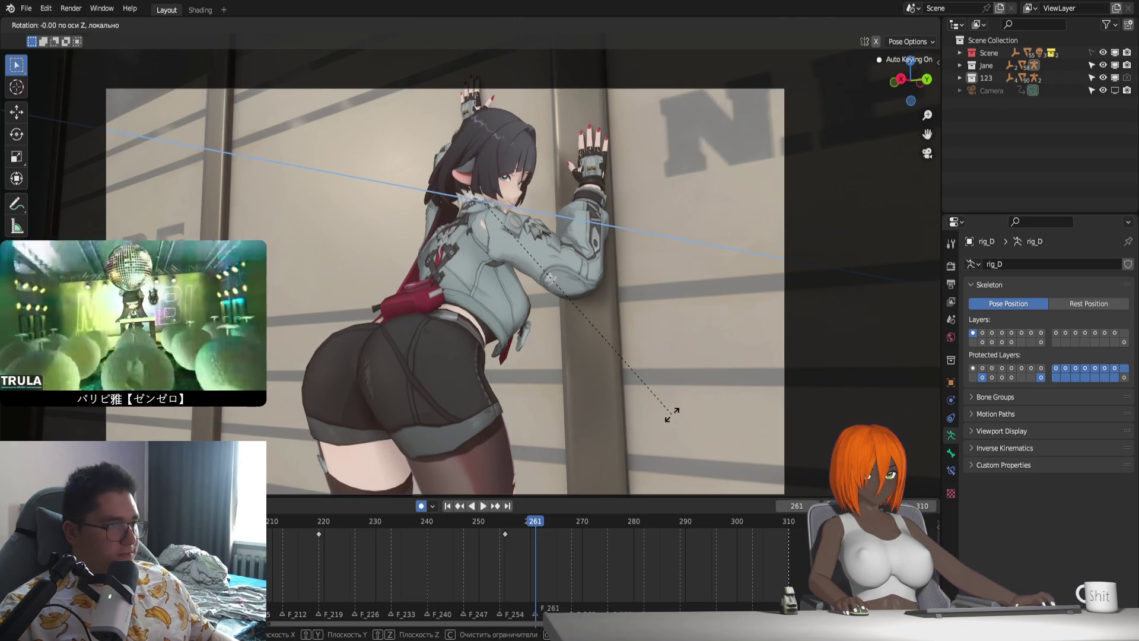
{"action": "key", "text": "x"}
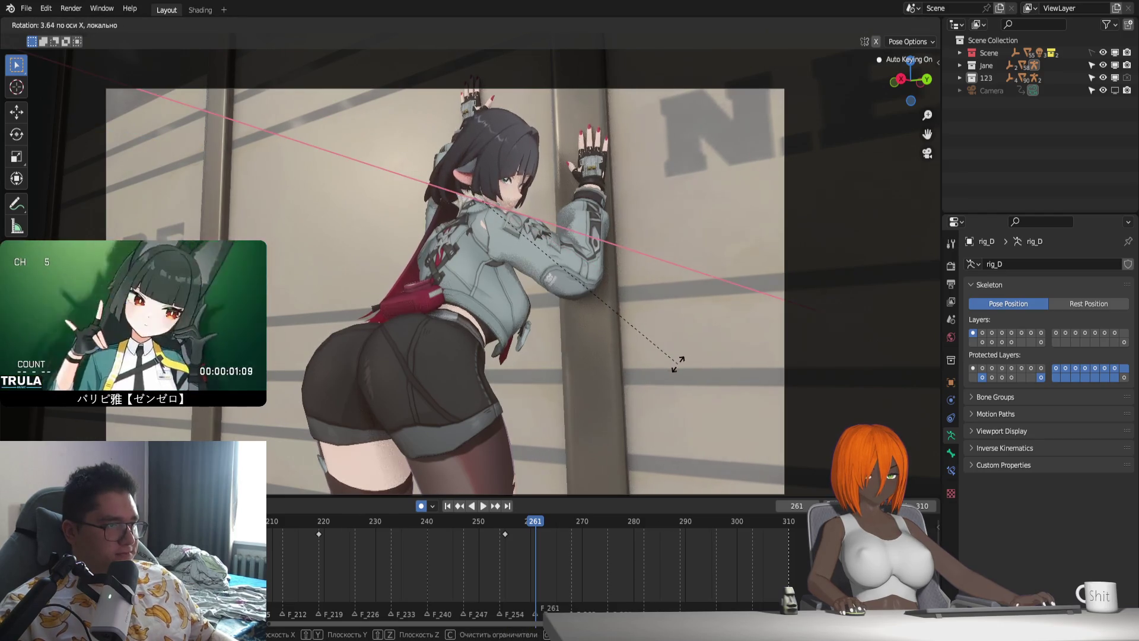
{"action": "left_click", "coordinate": [677, 366]}
{"action": "key", "text": "r"}
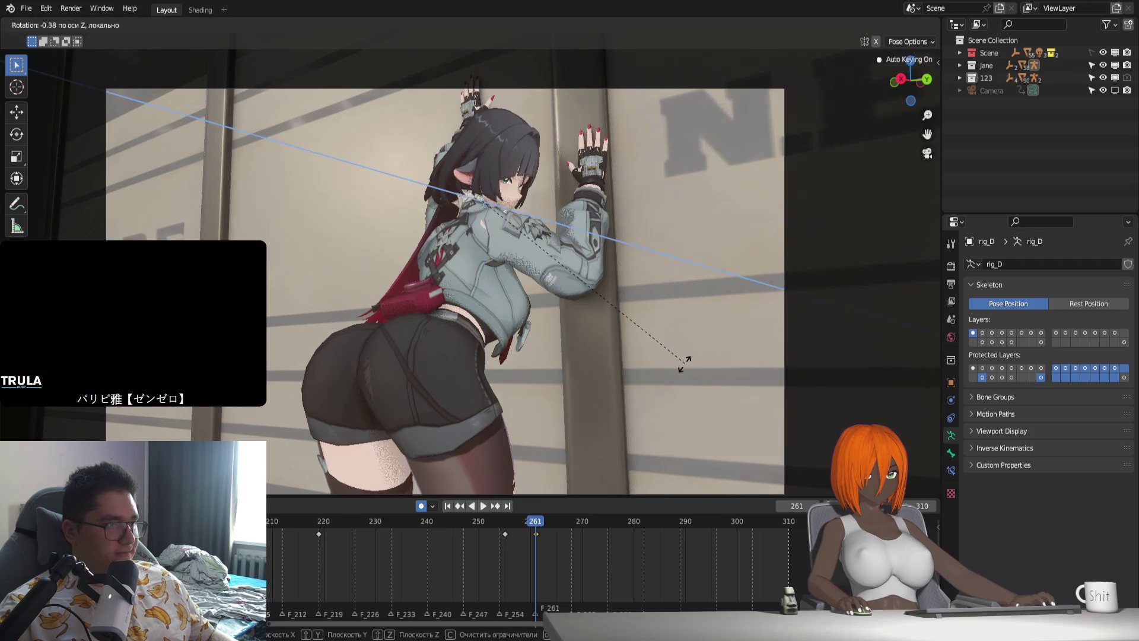
{"action": "left_click", "coordinate": [682, 368]}
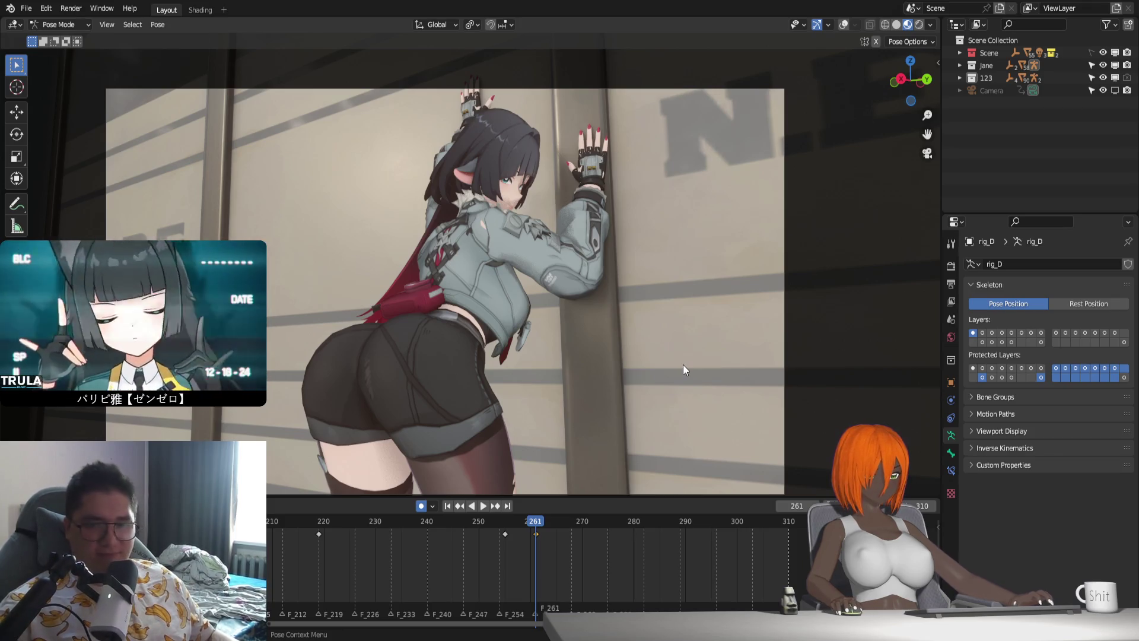
Replay the new head motion from frame 255, checking frames 255–260.
{"action": "left_click", "coordinate": [503, 525]}
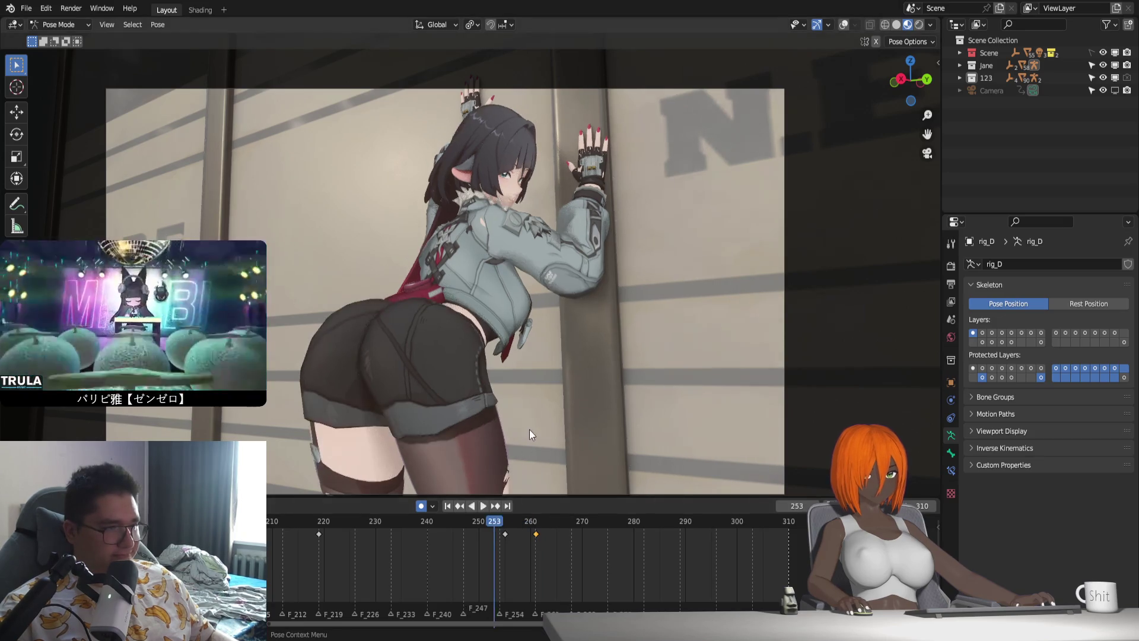
{"action": "key", "text": "space"}
{"action": "left_click", "coordinate": [503, 524]}
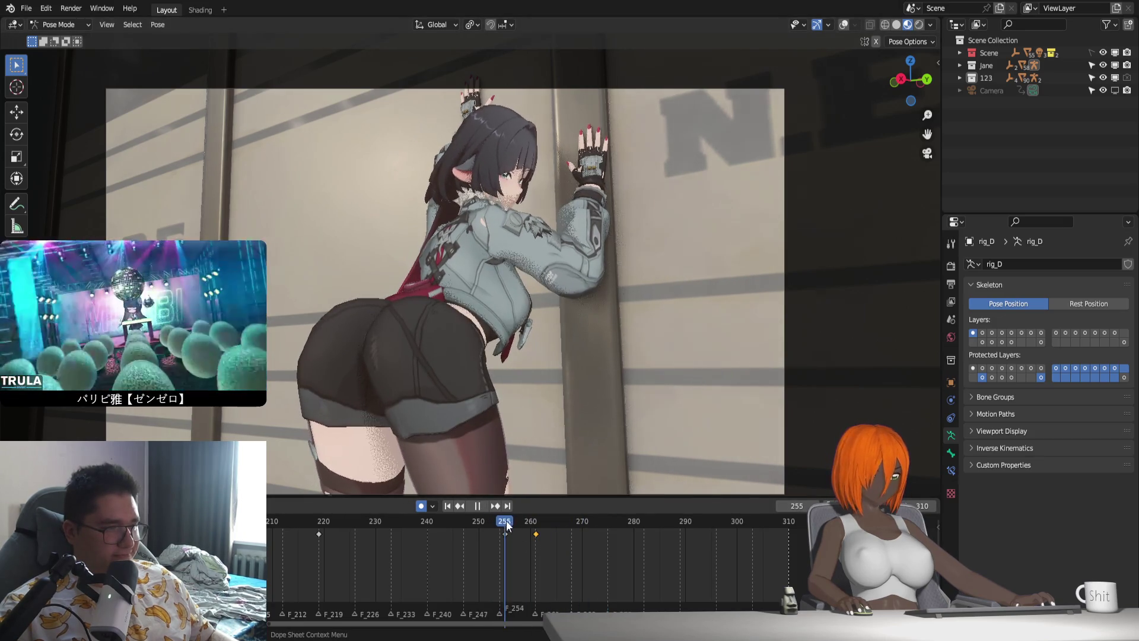
{"action": "left_click_drag", "start_coordinate": [504, 525], "coordinate": [531, 545]}
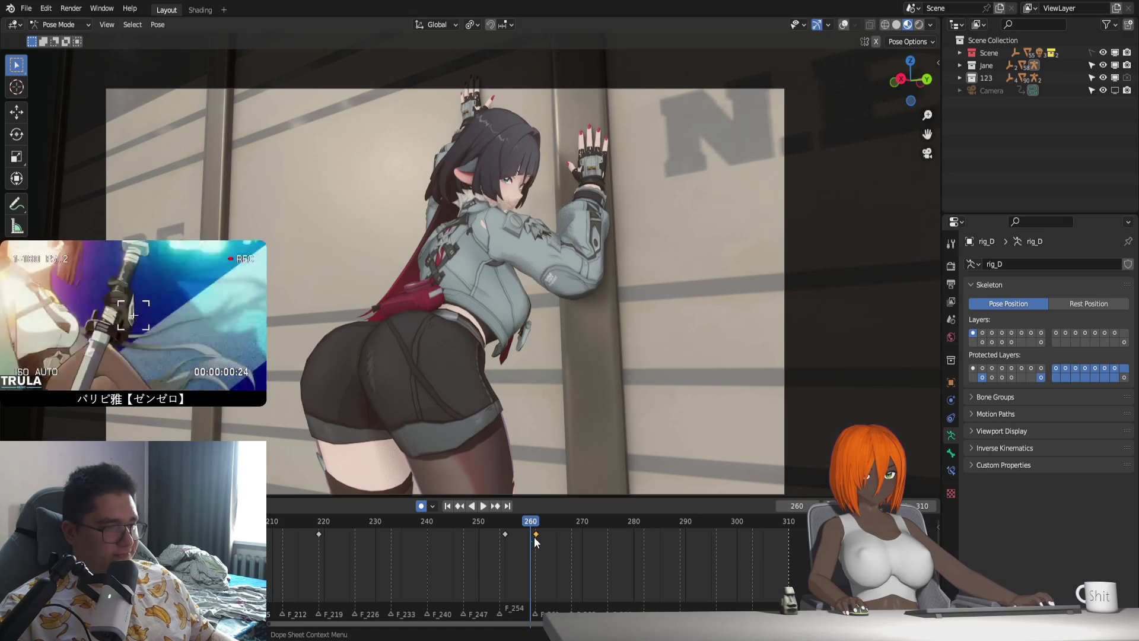
{"action": "left_click", "coordinate": [504, 520]}
{"action": "key", "text": "space"}
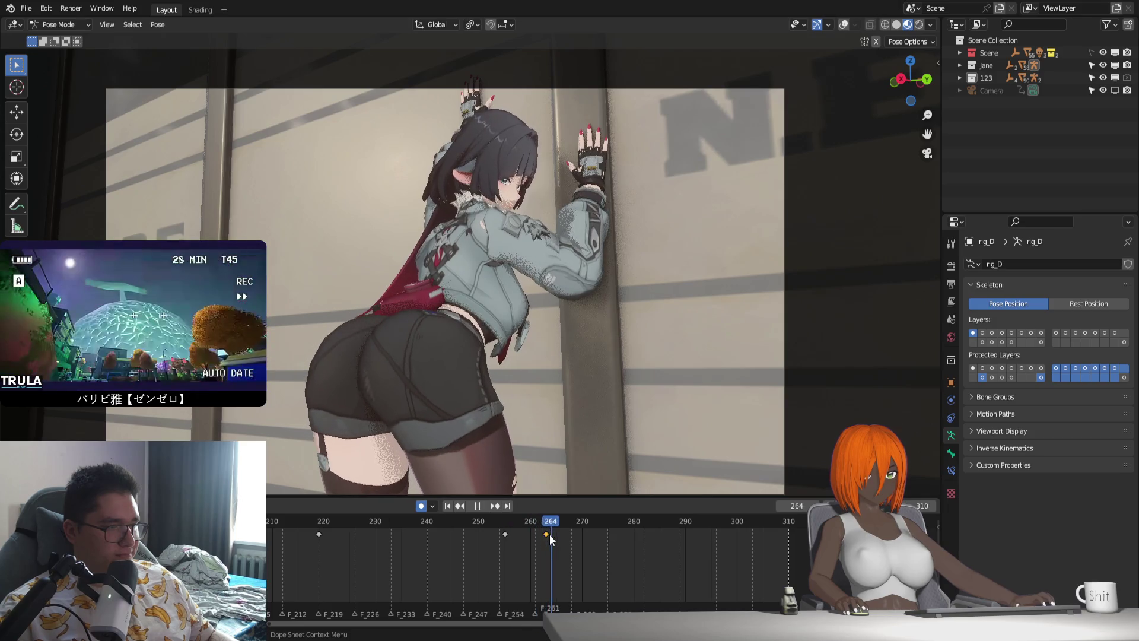
At frame 275, rotate the head about local X, then about Z, keying frame 275.
{"action": "left_click_drag", "start_coordinate": [550, 534], "coordinate": [608, 544]}
{"action": "key", "text": "space"}
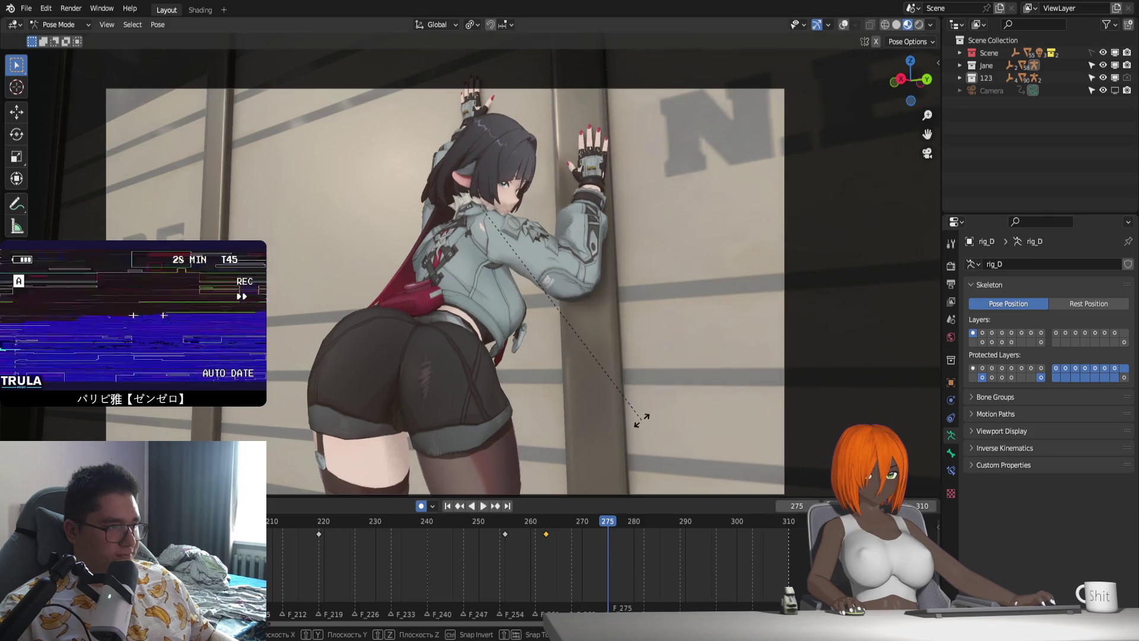
{"action": "key", "text": "r"}
{"action": "key", "text": "z"}
{"action": "key", "text": "z"}
{"action": "key", "text": "x"}
{"action": "key", "text": "x"}
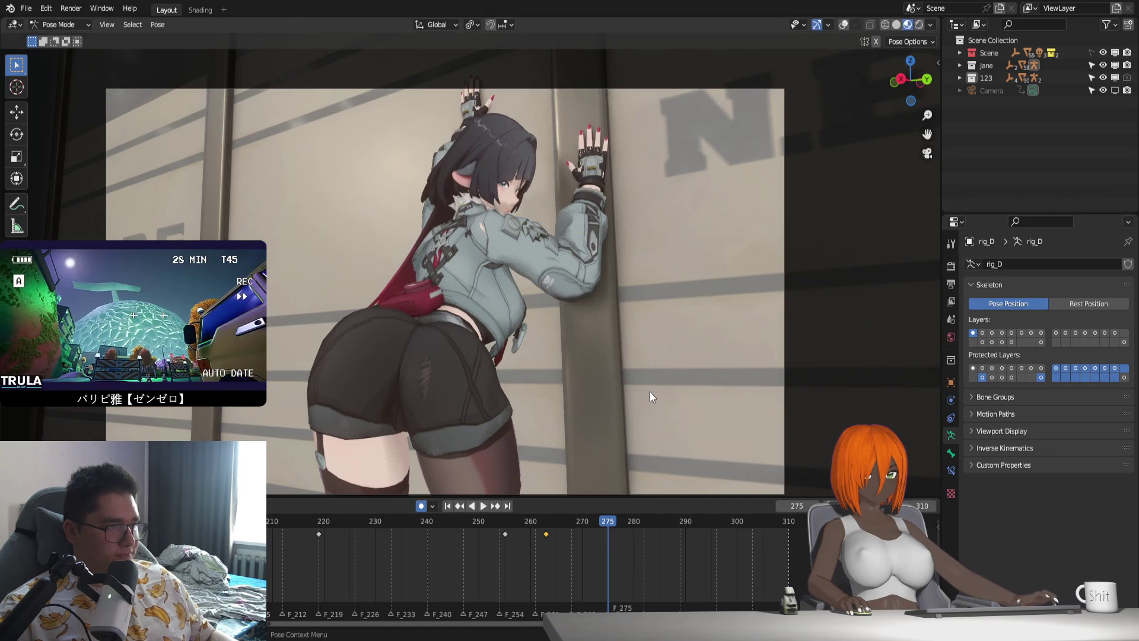
{"action": "left_click", "coordinate": [667, 346]}
{"action": "key", "text": "r"}
{"action": "key", "text": "z"}
{"action": "key", "text": "z"}
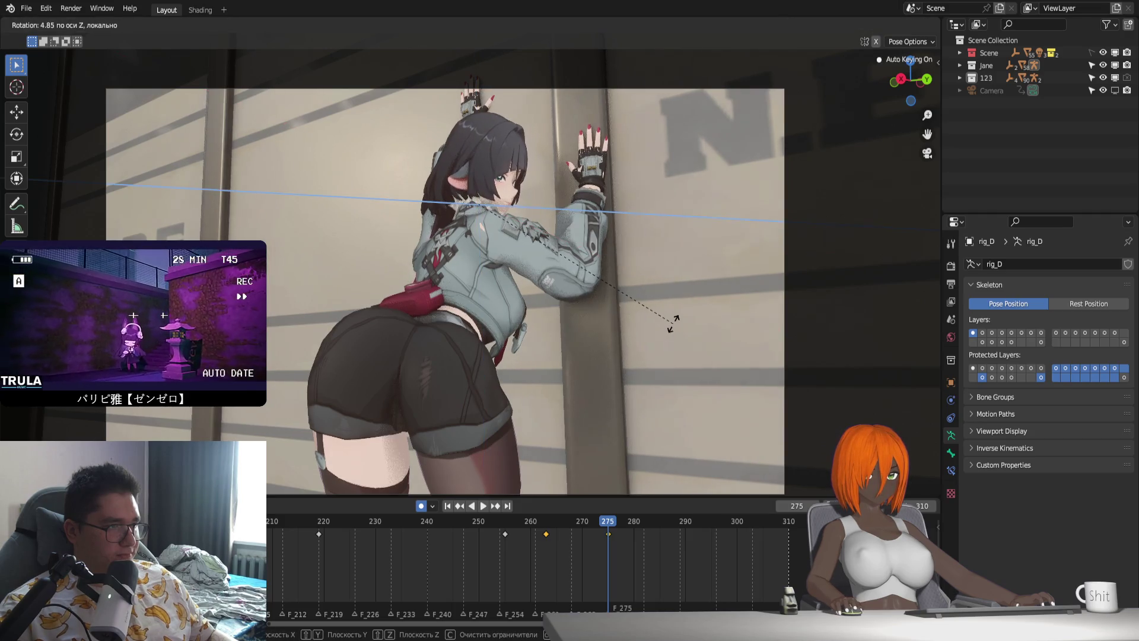
{"action": "key", "text": "z"}
{"action": "key", "text": "z"}
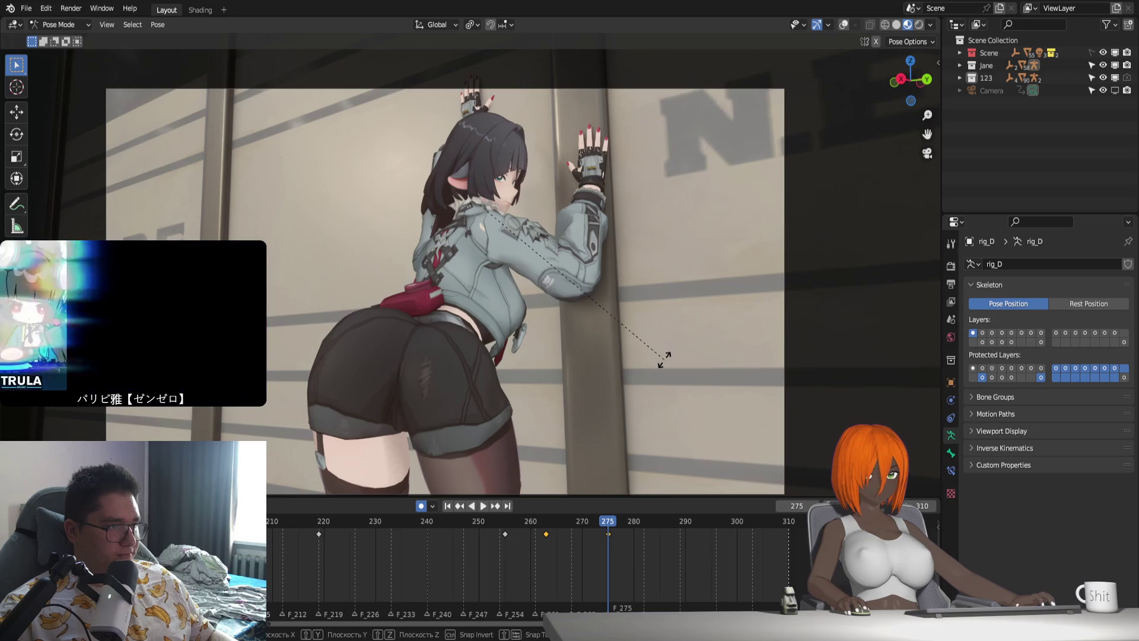
{"action": "left_click", "coordinate": [668, 351]}
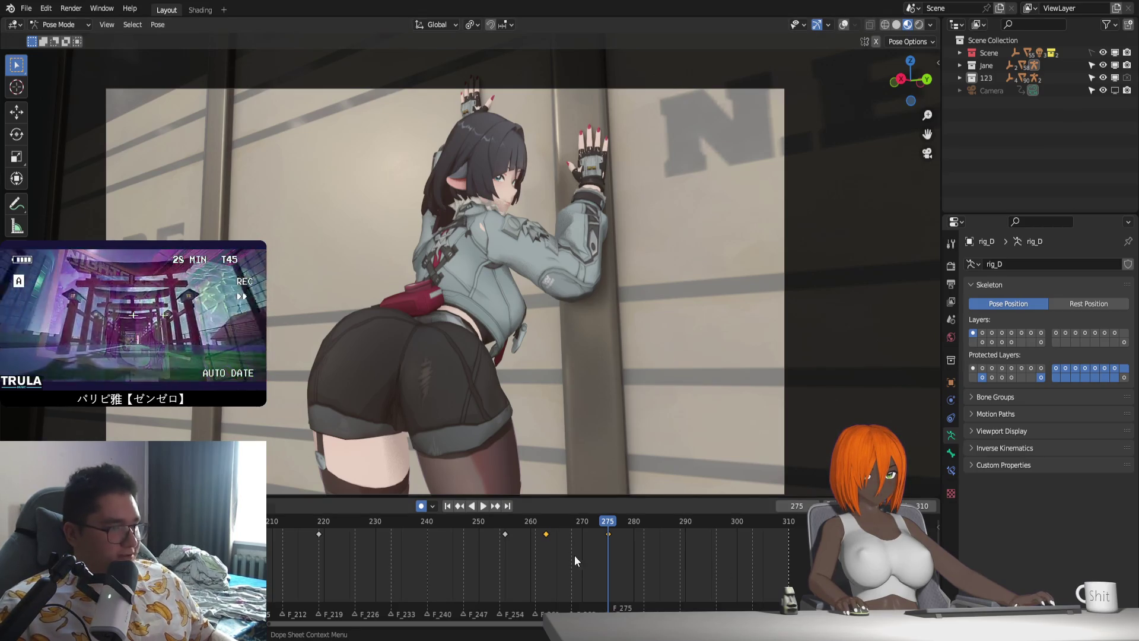
Replay from frame 256, then move the keyframe near frame 274 to frame 280.
{"action": "left_click", "coordinate": [511, 522]}
{"action": "key", "text": "space"}
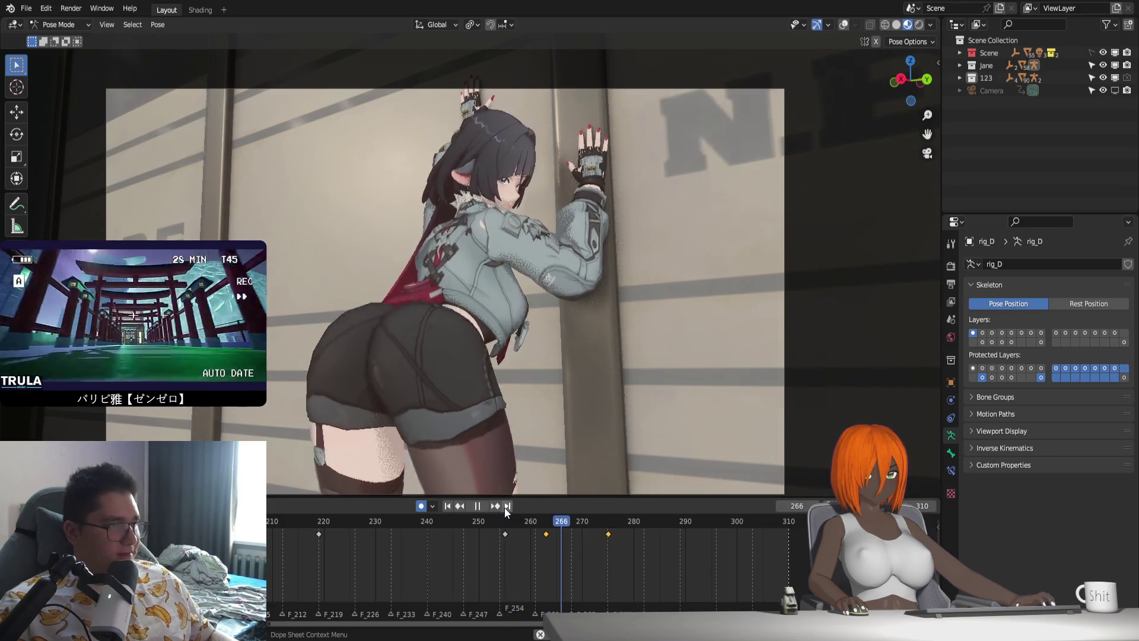
{"action": "left_click", "coordinate": [506, 525]}
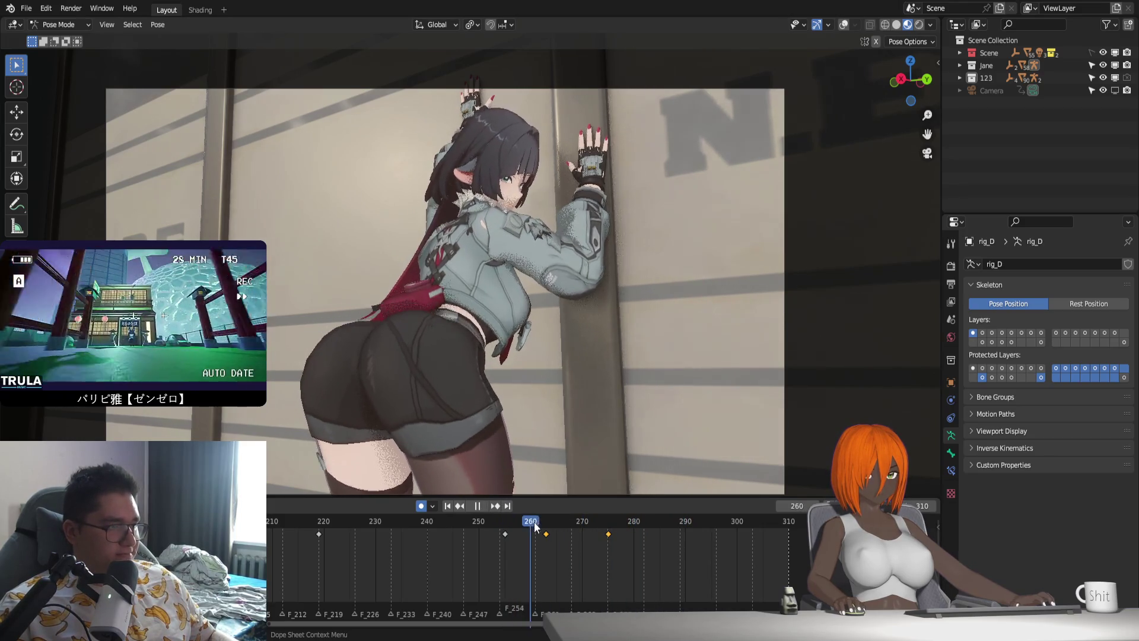
{"action": "key", "text": "space"}
{"action": "mouse_move", "coordinate": [581, 549]}
{"action": "left_mouse_down"}
{"action": "mouse_move", "coordinate": [619, 527]}
{"action": "mouse_move", "coordinate": [634, 534]}
{"action": "left_mouse_up"}
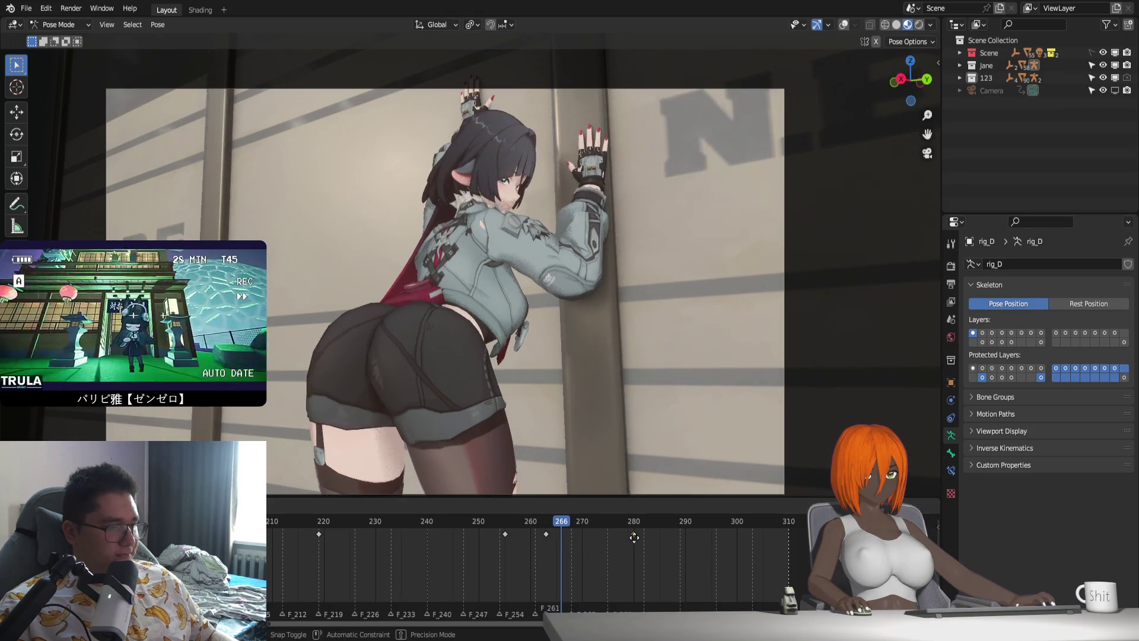
{"action": "left_click", "coordinate": [506, 521]}
Replay from frame 255 and trial a Z rotation of the head at frame 295, then cancel it.
{"action": "key", "text": "space"}
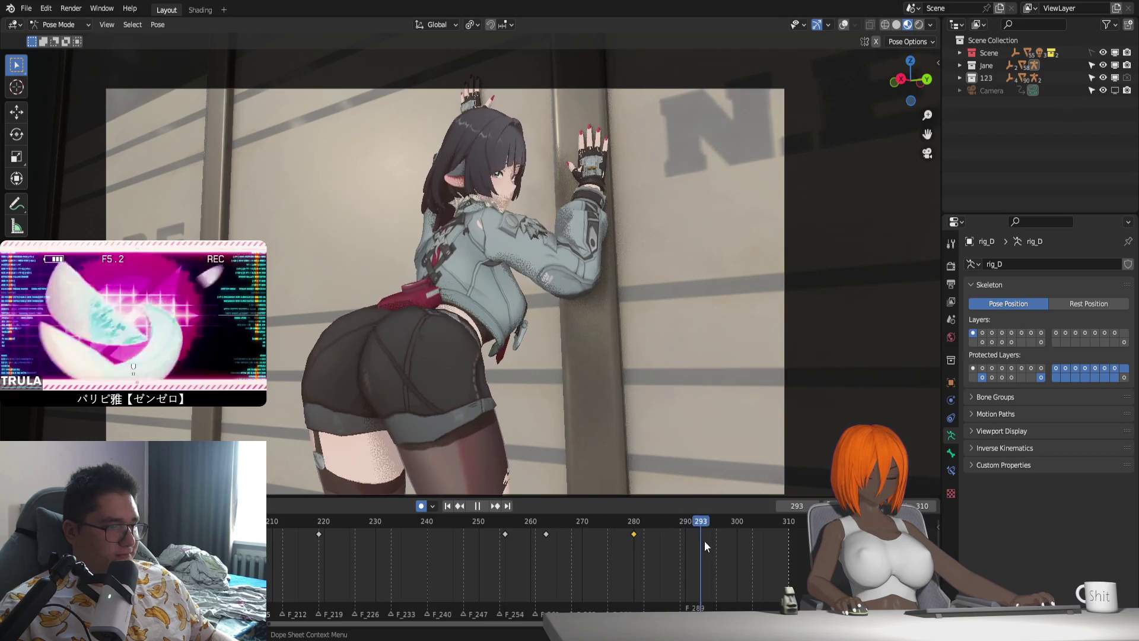
{"action": "key", "text": "space"}
{"action": "key", "text": "r"}
{"action": "key", "text": "z"}
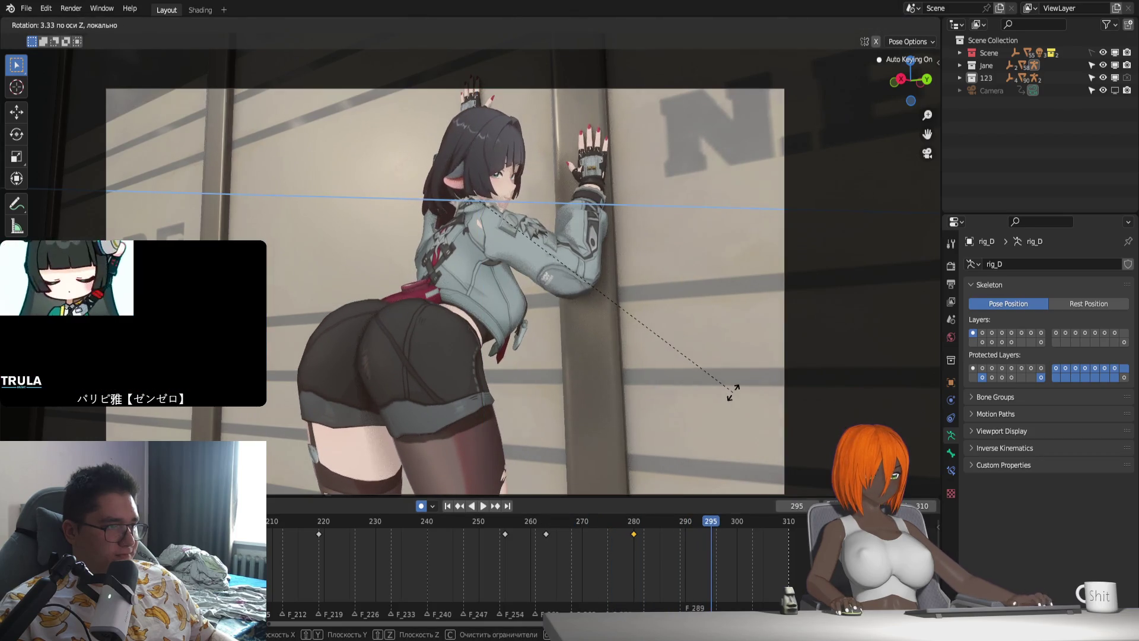
{"action": "key", "text": "Escape"}
Rotate the head bone around global Z at frame 280 to record a rotation key.
{"action": "left_click", "coordinate": [505, 521]}
{"action": "key", "text": "space"}
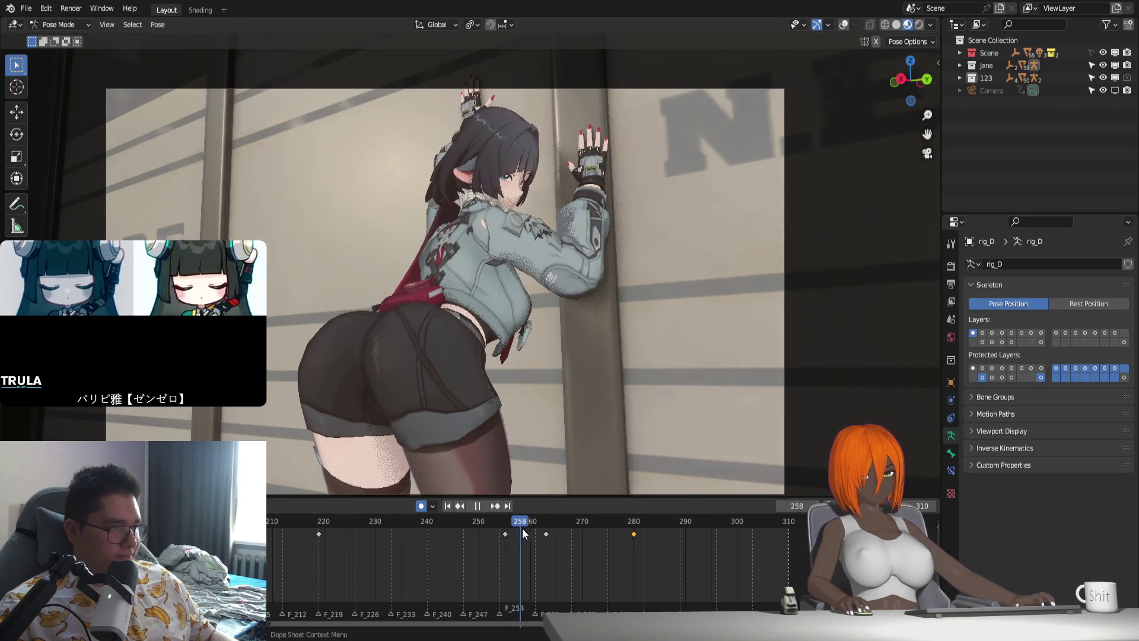
{"action": "key", "text": "space"}
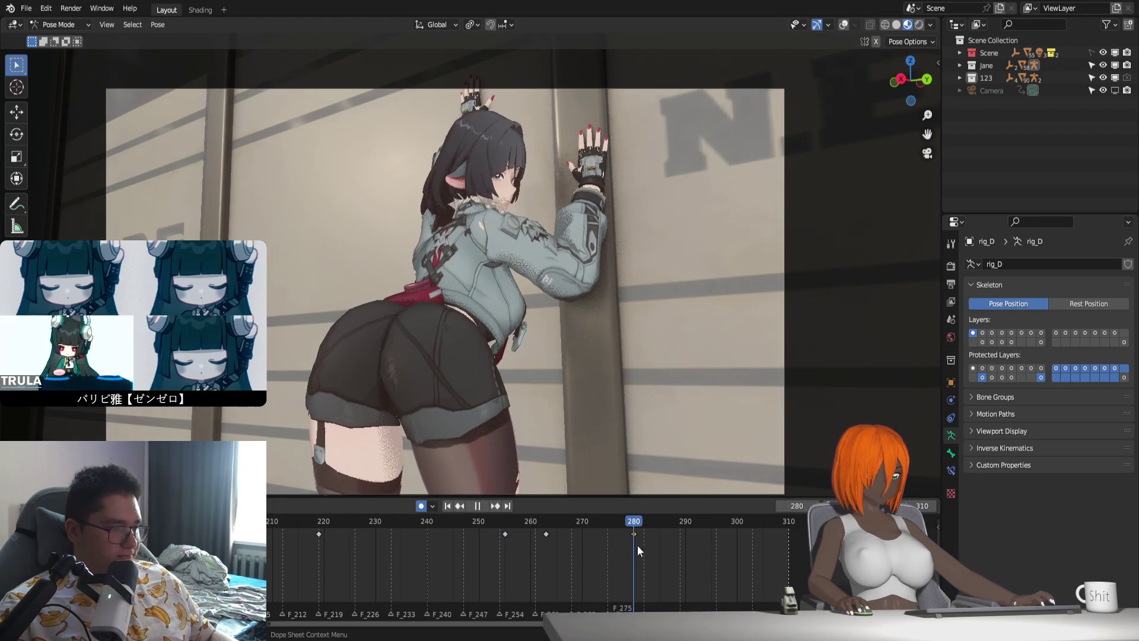
{"action": "key", "text": "r"}
{"action": "key", "text": "z"}
{"action": "key", "text": "z"}
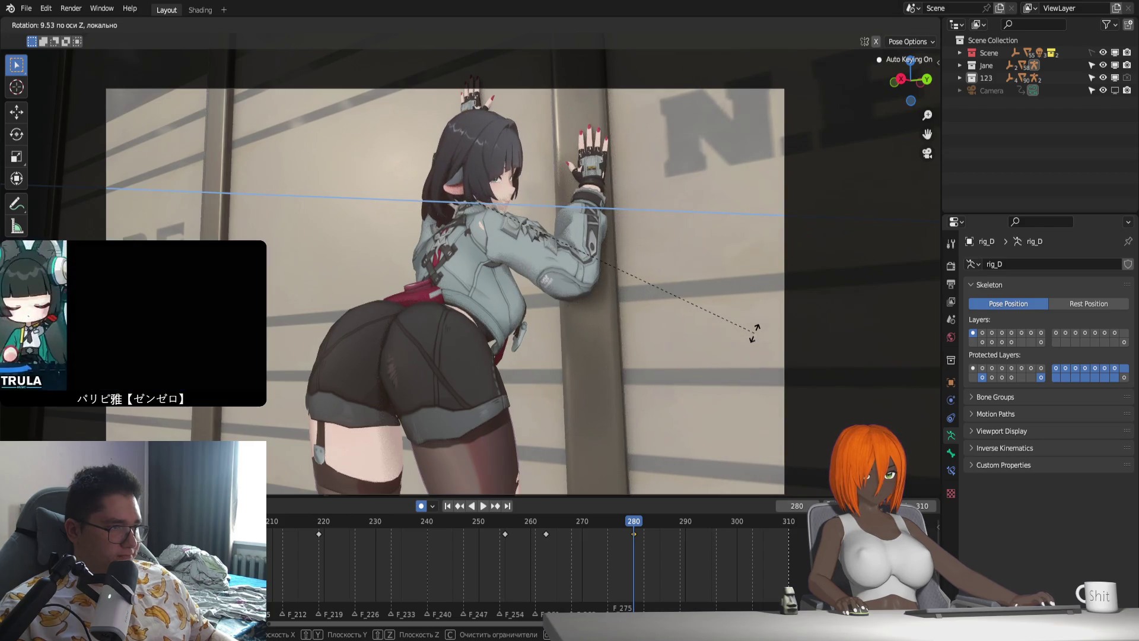
{"action": "key", "text": "z"}
{"action": "key", "text": "z"}
{"action": "left_click", "coordinate": [748, 313]}
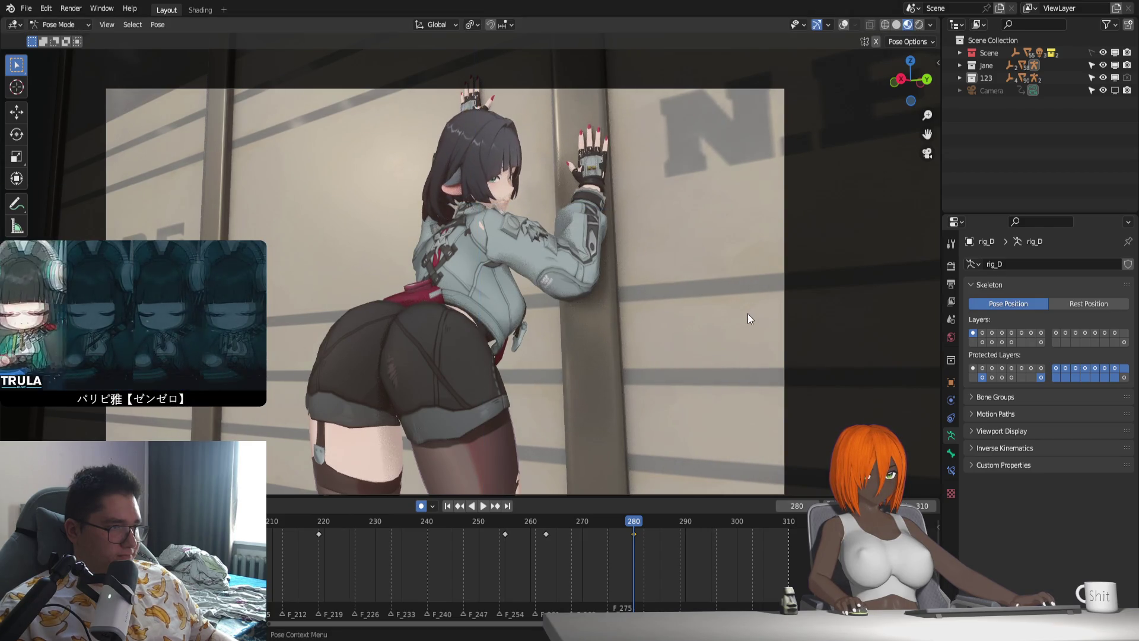
{"action": "key", "text": "space"}
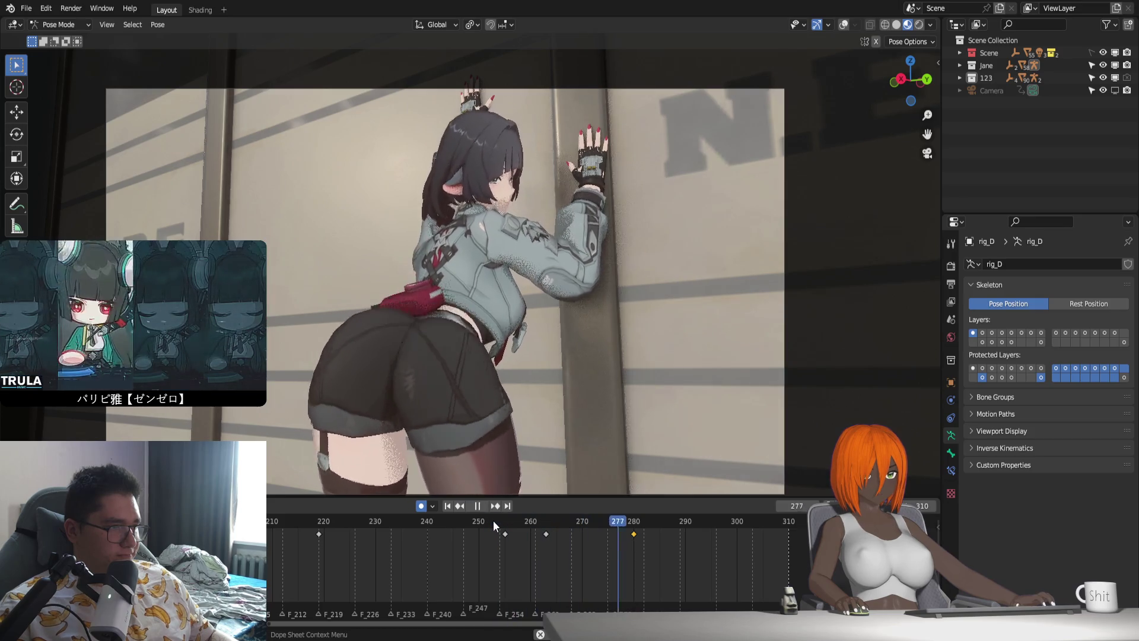
Rotate the head bone around Z at frame 290, keying the new rotation.
{"action": "left_click", "coordinate": [507, 519]}
{"action": "key", "text": "space"}
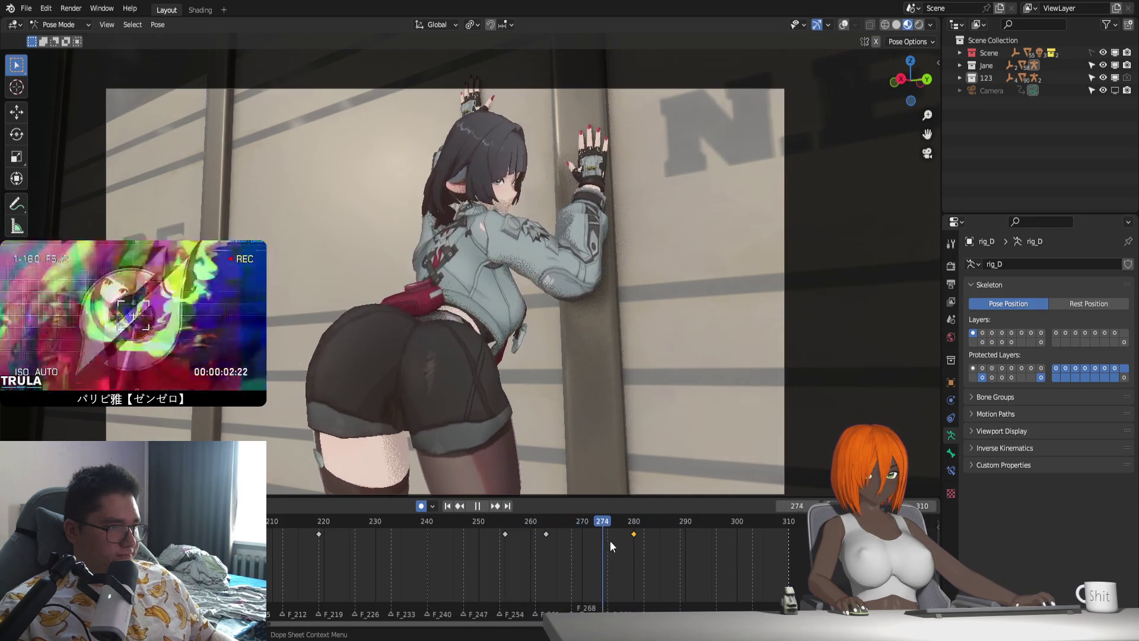
{"action": "key", "text": "space"}
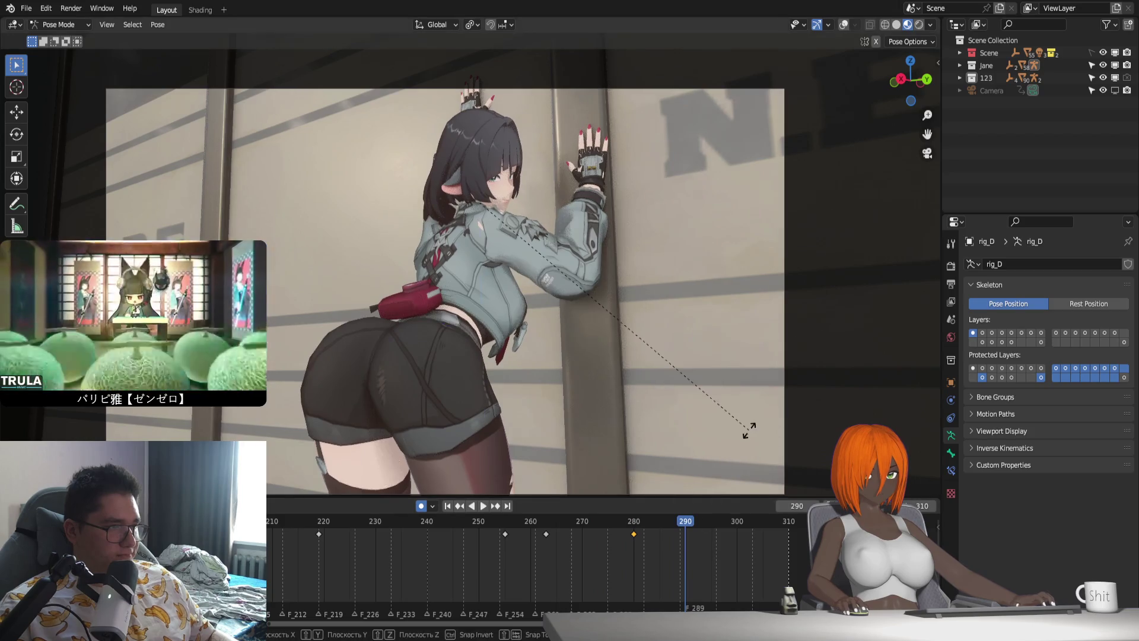
{"action": "key", "text": "r"}
{"action": "key", "text": "z"}
{"action": "key", "text": "z"}
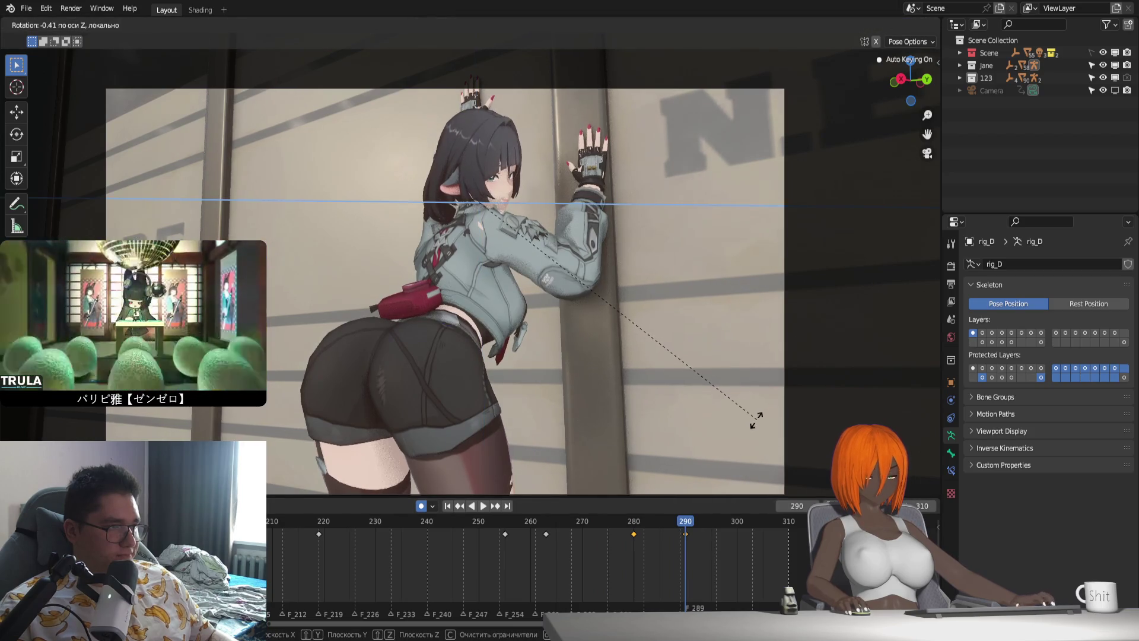
{"action": "left_click", "coordinate": [757, 420]}
Replay the animation from frame 255 past frame 300 to review the head turn.
{"action": "left_click", "coordinate": [504, 521]}
{"action": "key", "text": "space"}
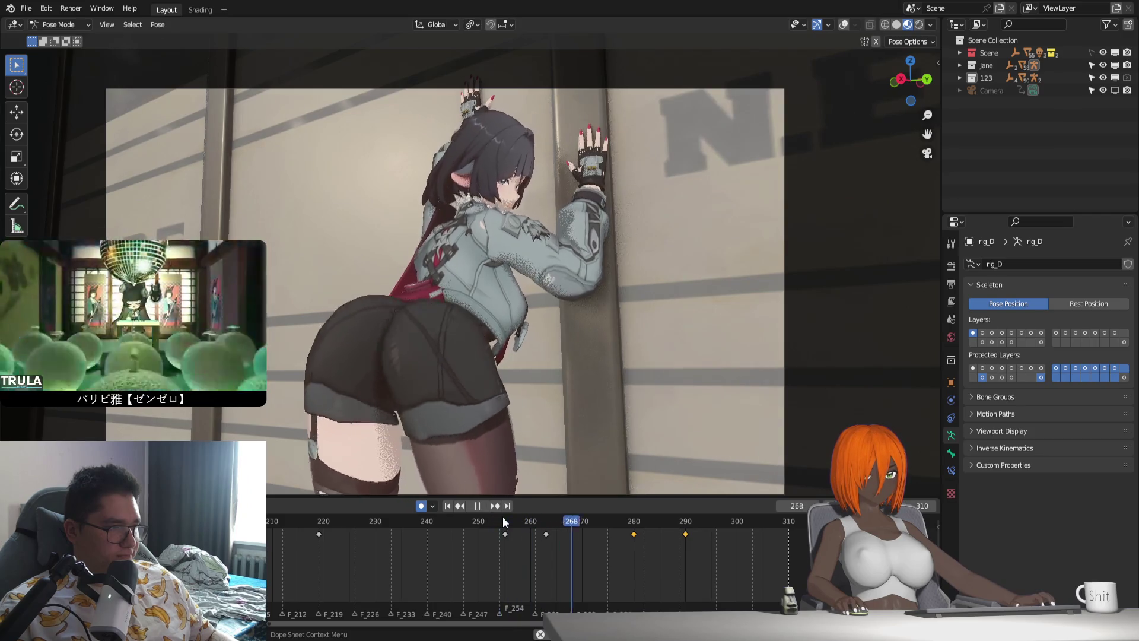
{"action": "key", "text": "space"}
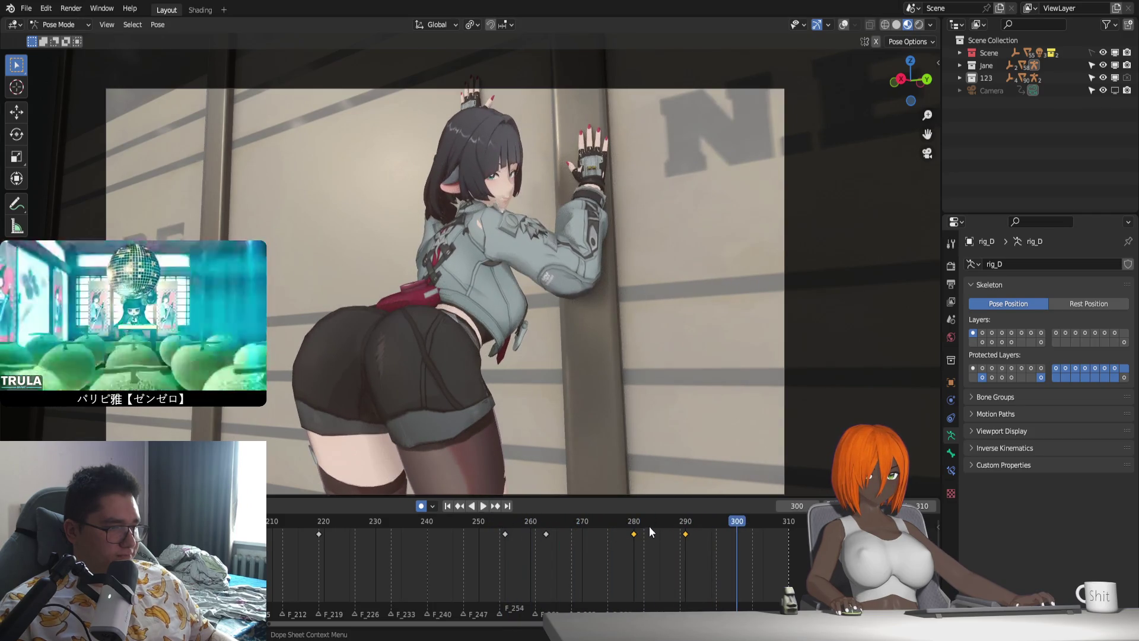
{"action": "key", "text": "space"}
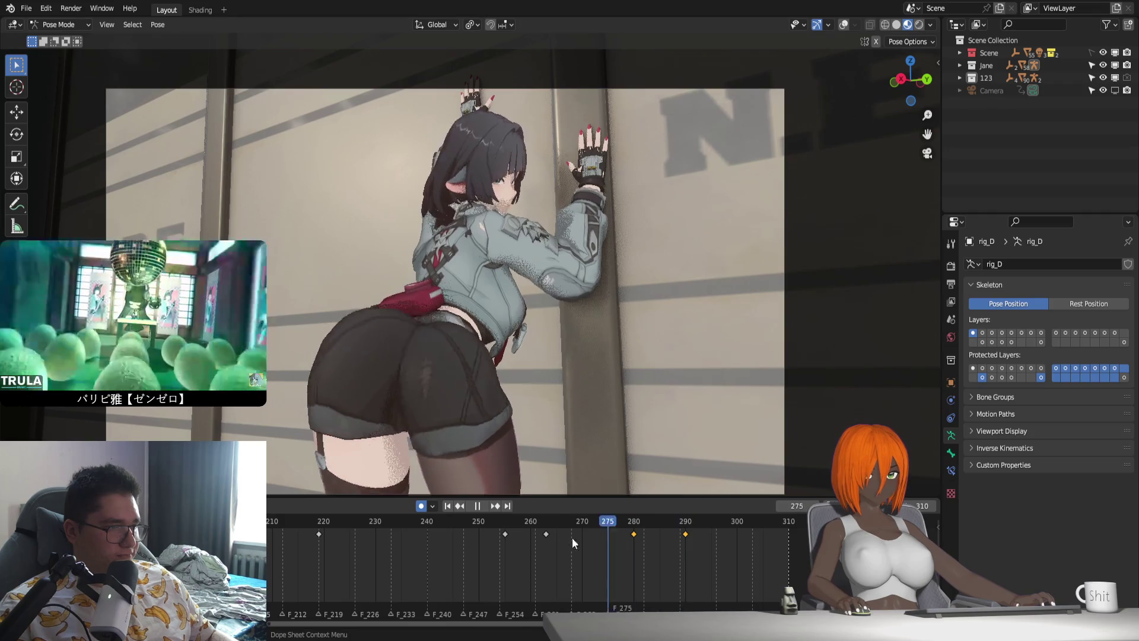
Re-rotate the head bone around Z at frame 255.
{"action": "left_click_drag", "start_coordinate": [572, 538], "coordinate": [306, 521]}
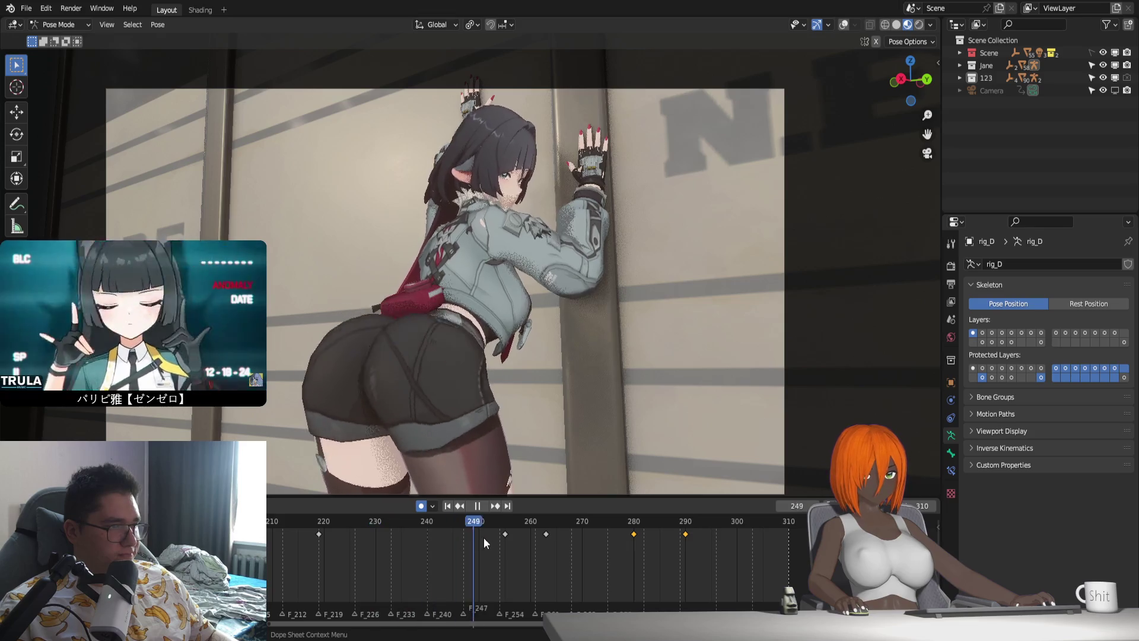
{"action": "key", "text": "space"}
{"action": "key", "text": "r"}
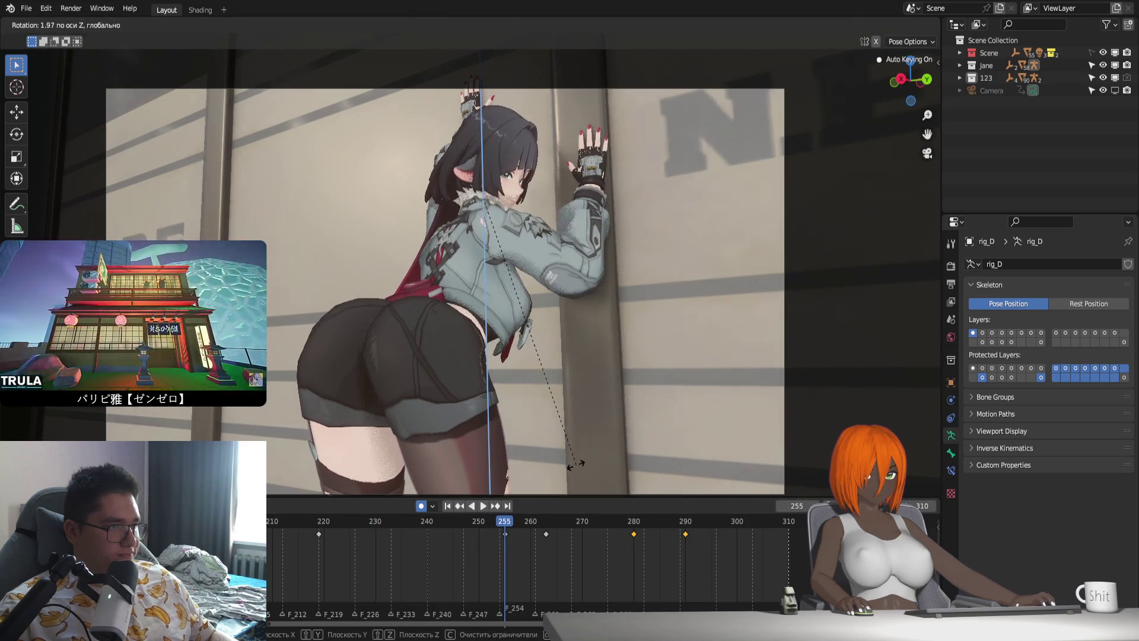
{"action": "left_click", "coordinate": [575, 467]}
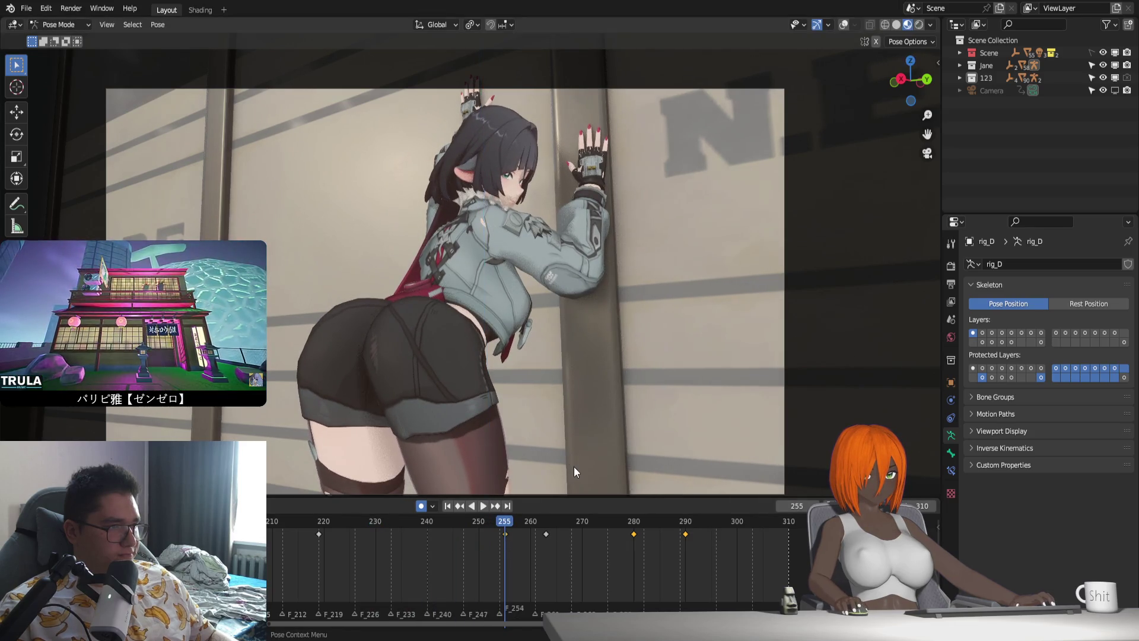
Review playback, insert a head keyframe at frame 285, and delete the key at frame 290.
{"action": "left_click", "coordinate": [330, 528]}
{"action": "key", "text": "space"}
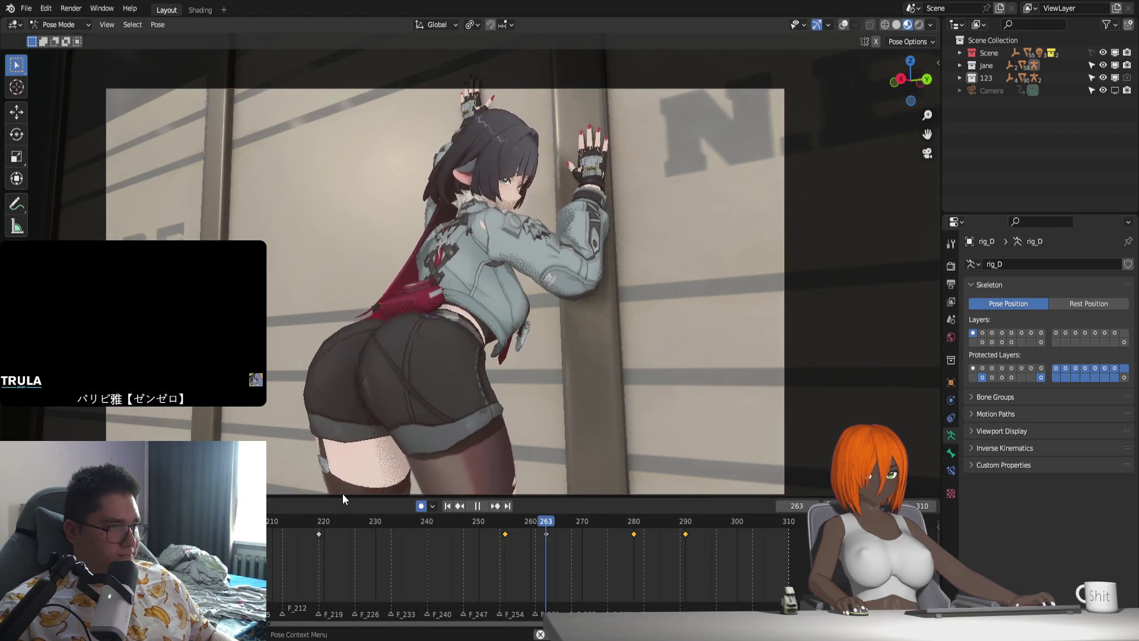
{"action": "key", "text": "space"}
{"action": "left_click", "coordinate": [505, 523]}
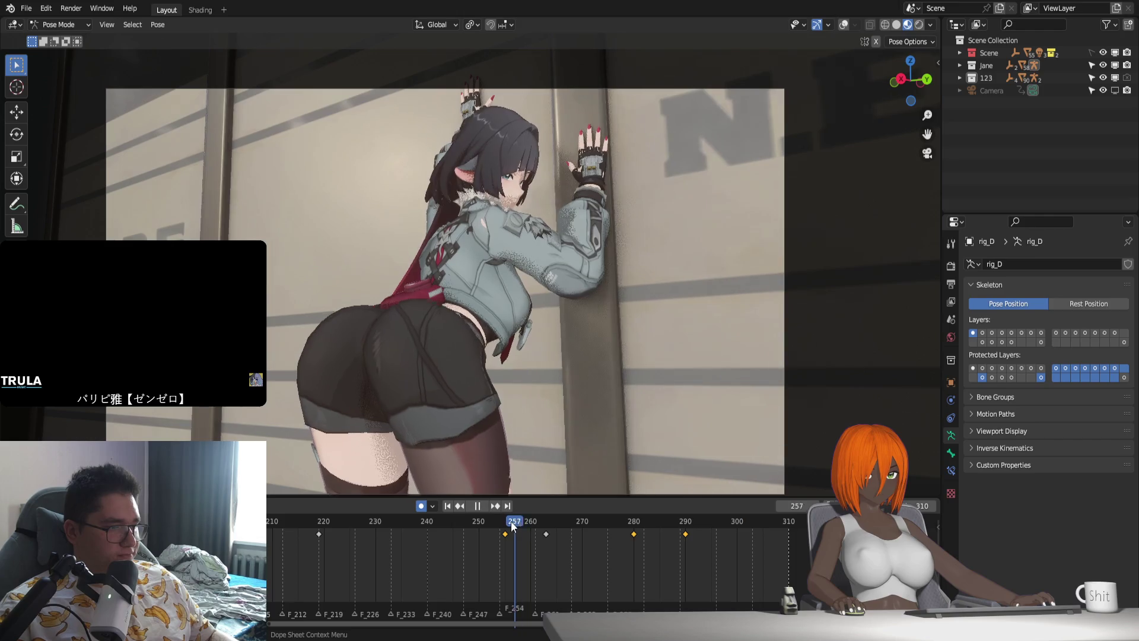
{"action": "key", "text": "space"}
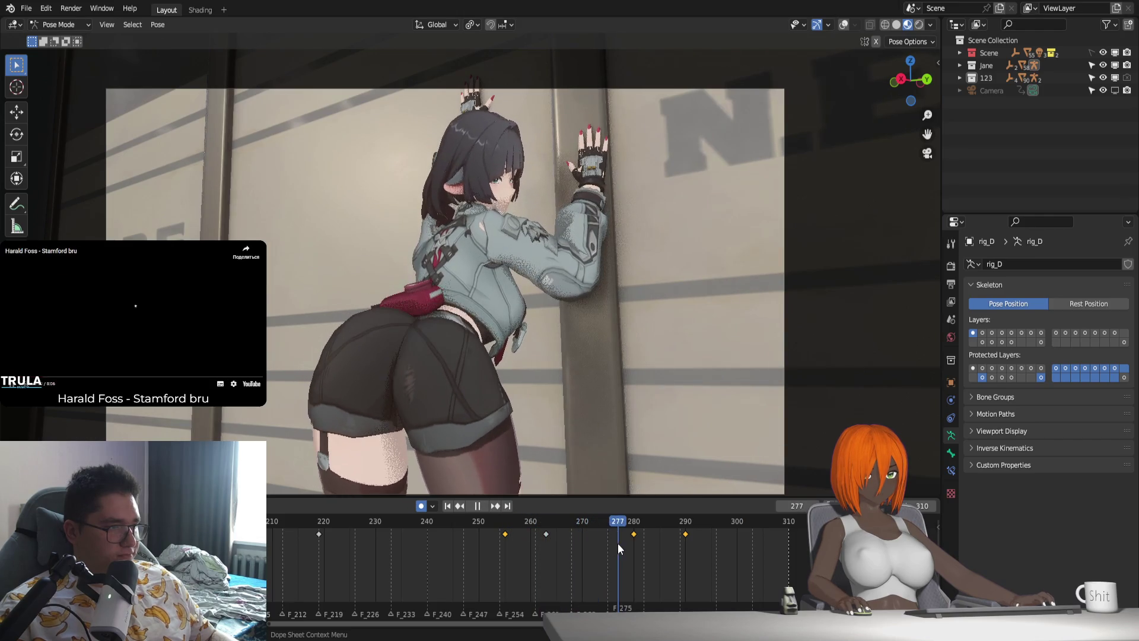
{"action": "key", "text": "space"}
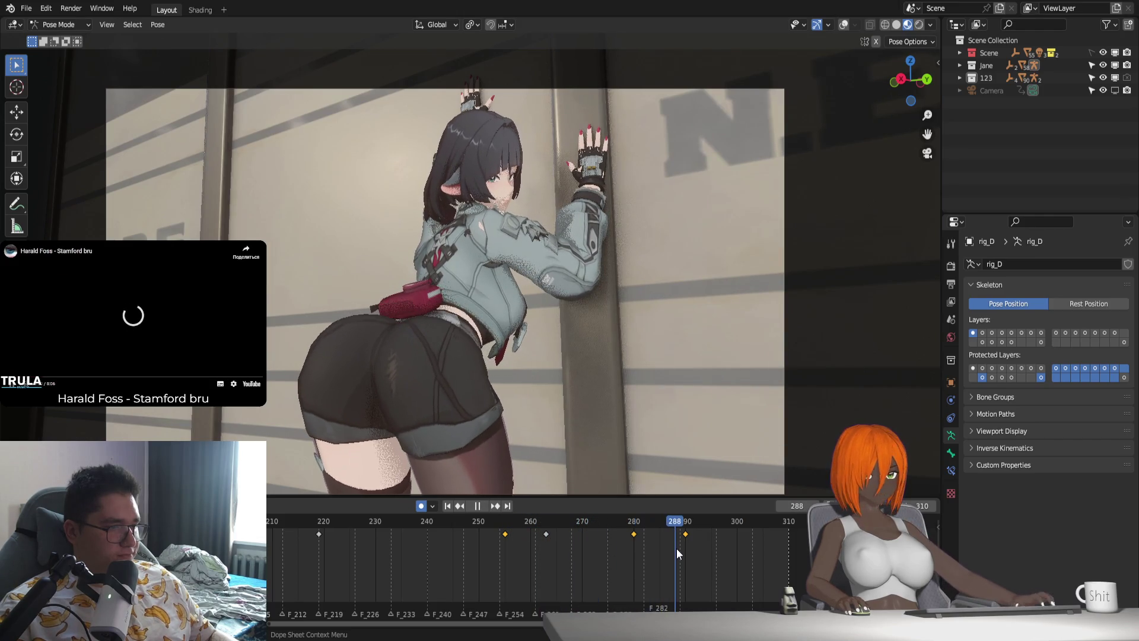
{"action": "key", "text": "i"}
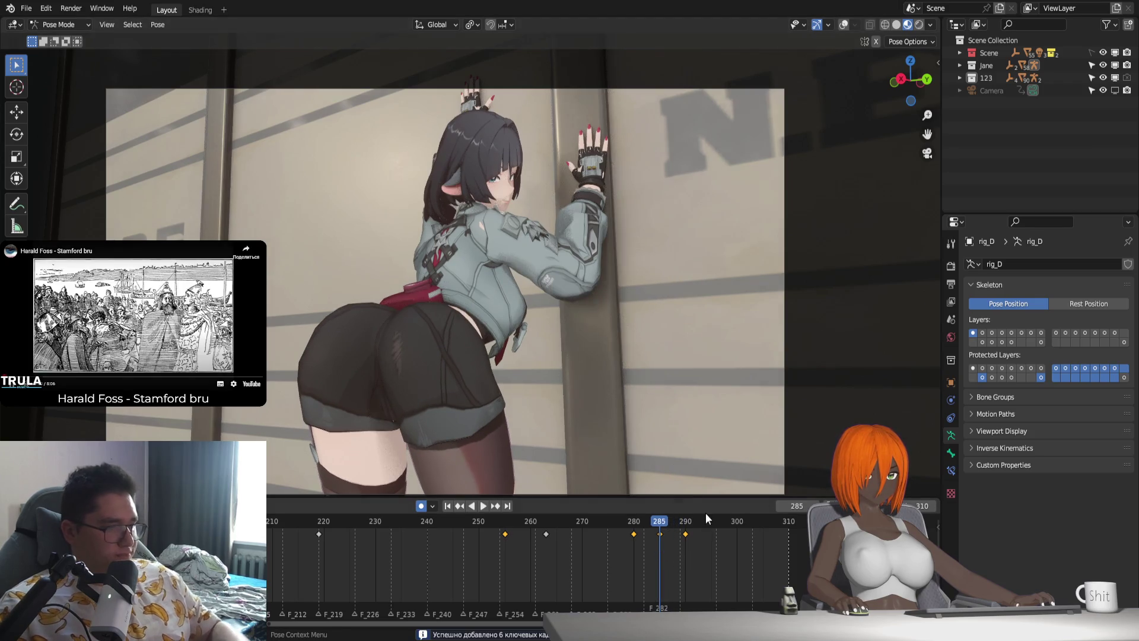
{"action": "left_click", "coordinate": [686, 534]}
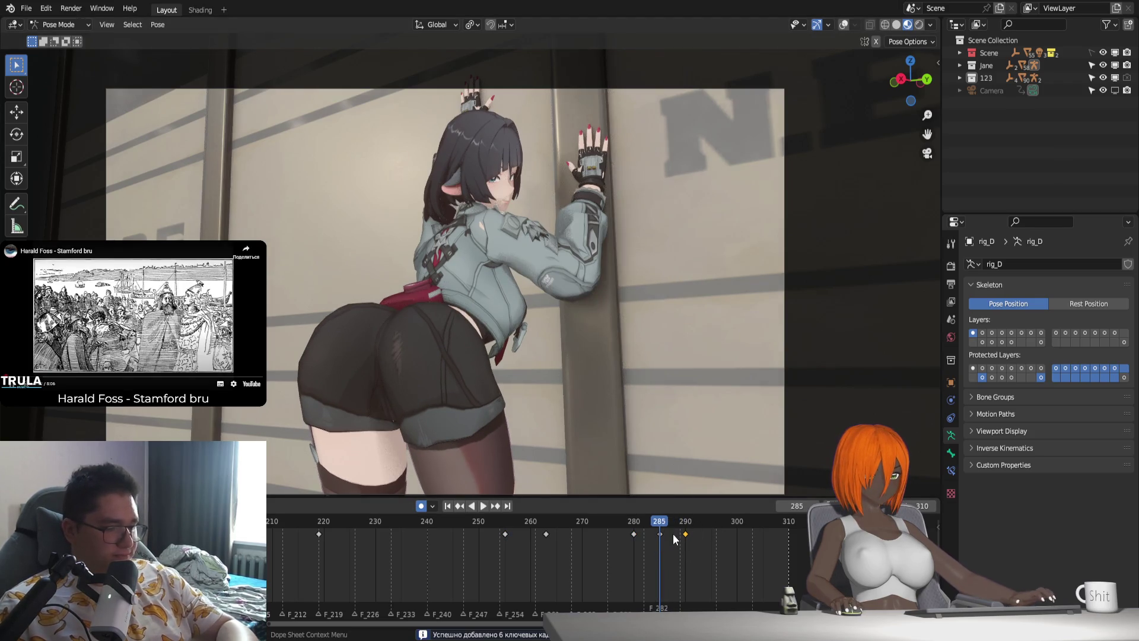
{"action": "key", "text": "Delete"}
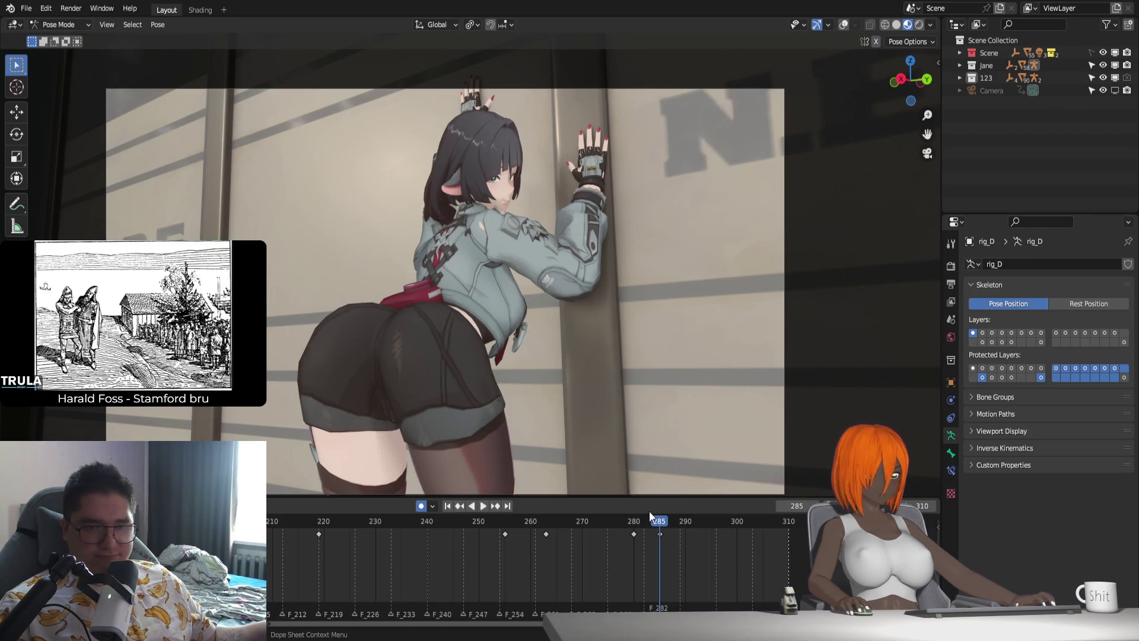
Pan the dope sheet and replay the animation from around frame 254 through frame 310.
{"action": "middle_click_drag", "start_coordinate": [418, 574], "coordinate": [520, 582]}
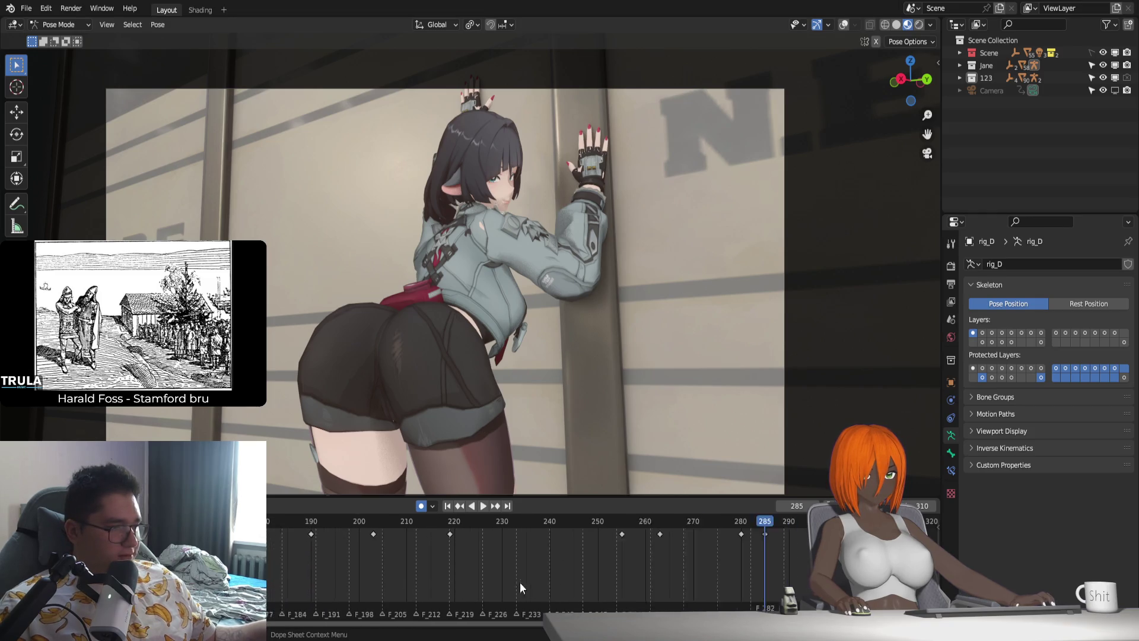
{"action": "scroll", "coordinate": [333, 560], "scroll_direction": "down", "scroll_amount": 3}
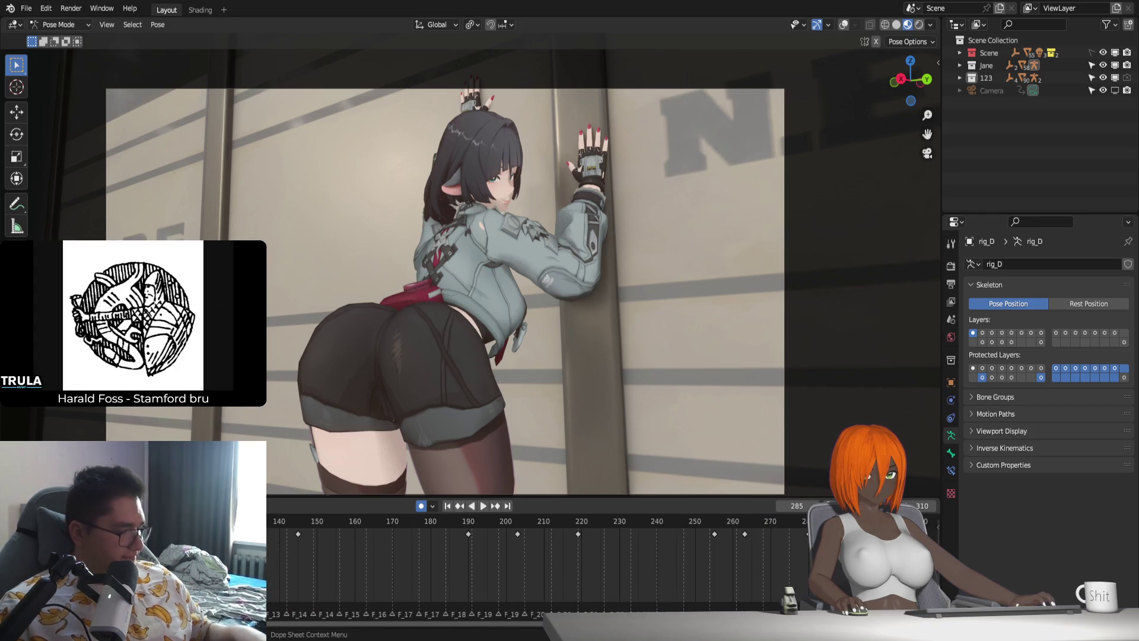
{"action": "scroll", "coordinate": [526, 540], "scroll_direction": "down", "scroll_amount": 5, "text": "ctrl"}
{"action": "left_click", "coordinate": [729, 525]}
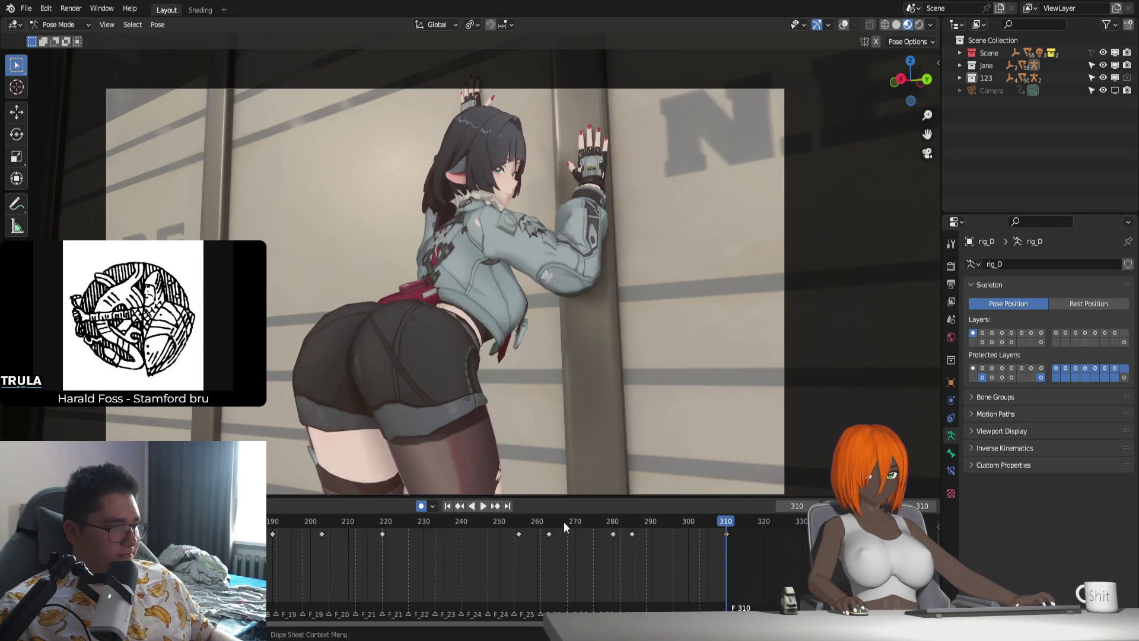
{"action": "key", "text": "space"}
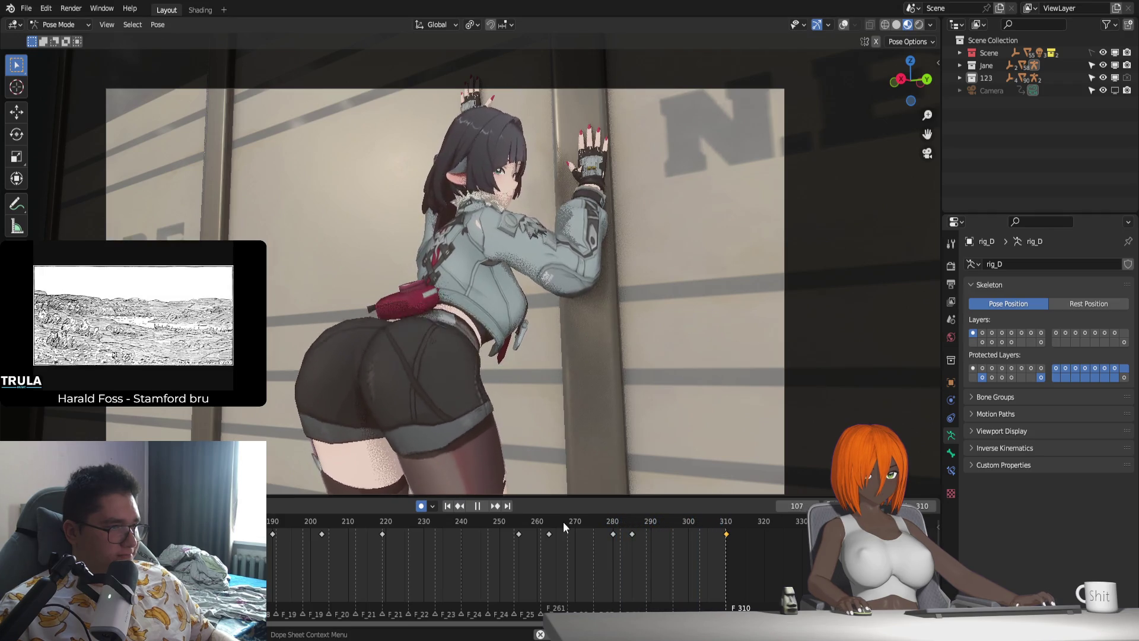
{"action": "left_click", "coordinate": [503, 526]}
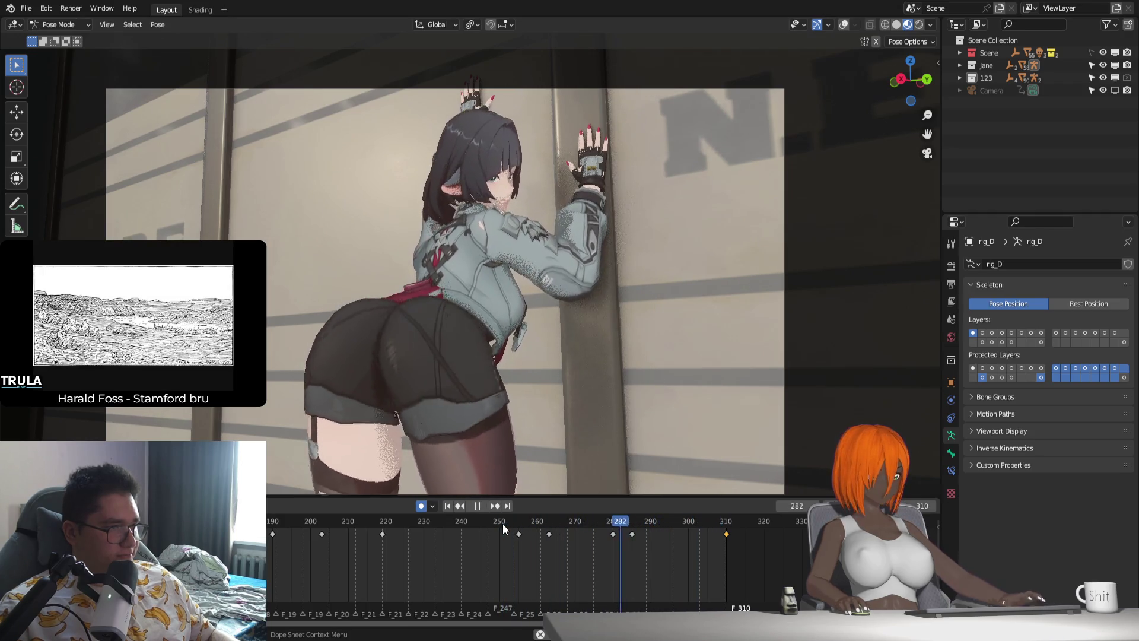
{"action": "left_click", "coordinate": [518, 526]}
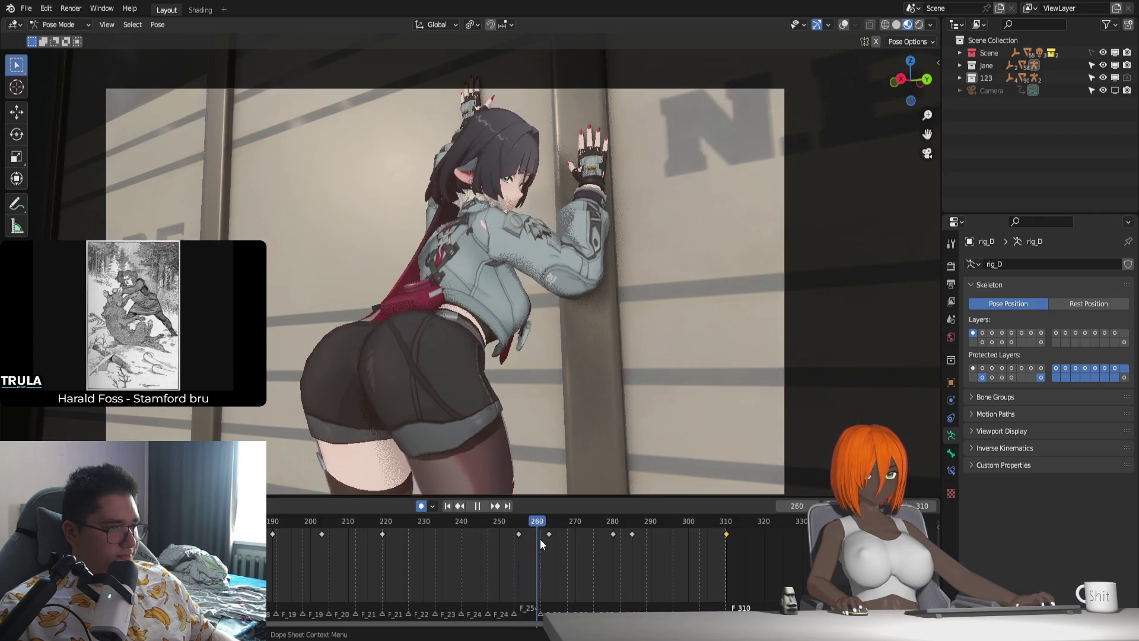
Re-pose the head bone's rotation at frame 263 to update its keyframe.
{"action": "key", "text": "space"}
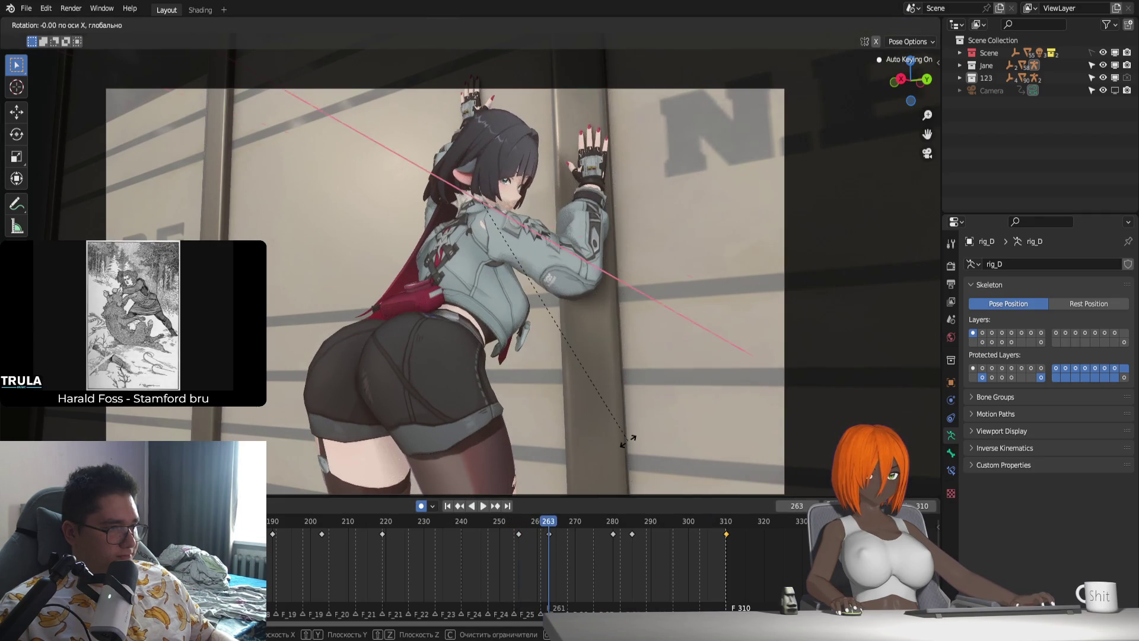
{"action": "key", "text": "shift+alt+z"}
{"action": "key", "text": "i"}
{"action": "key", "text": "shift+alt+z"}
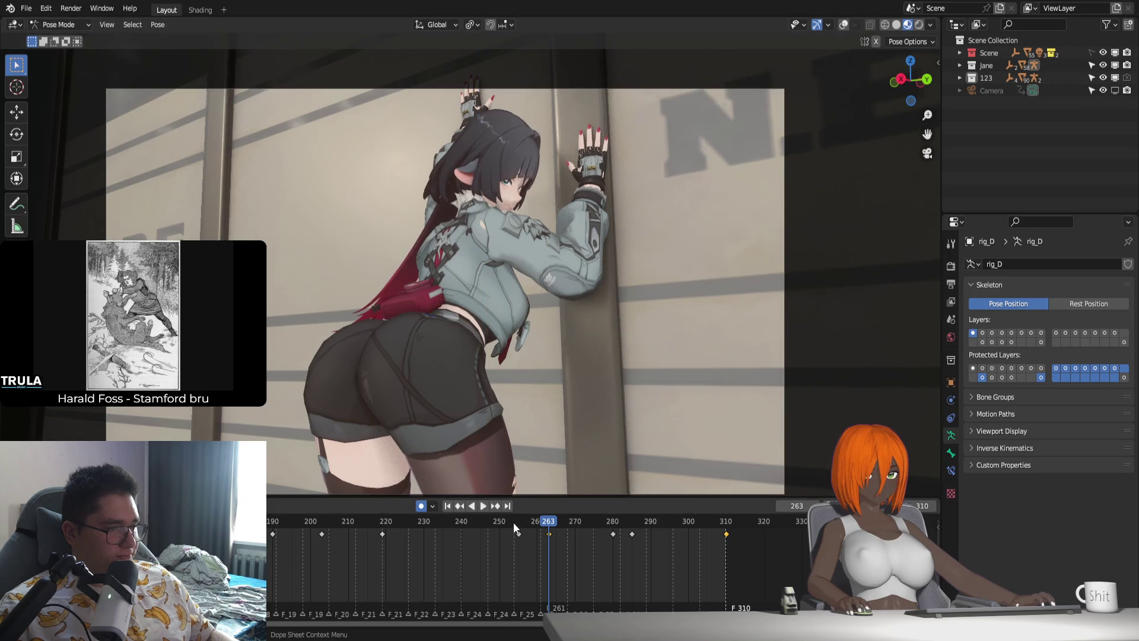